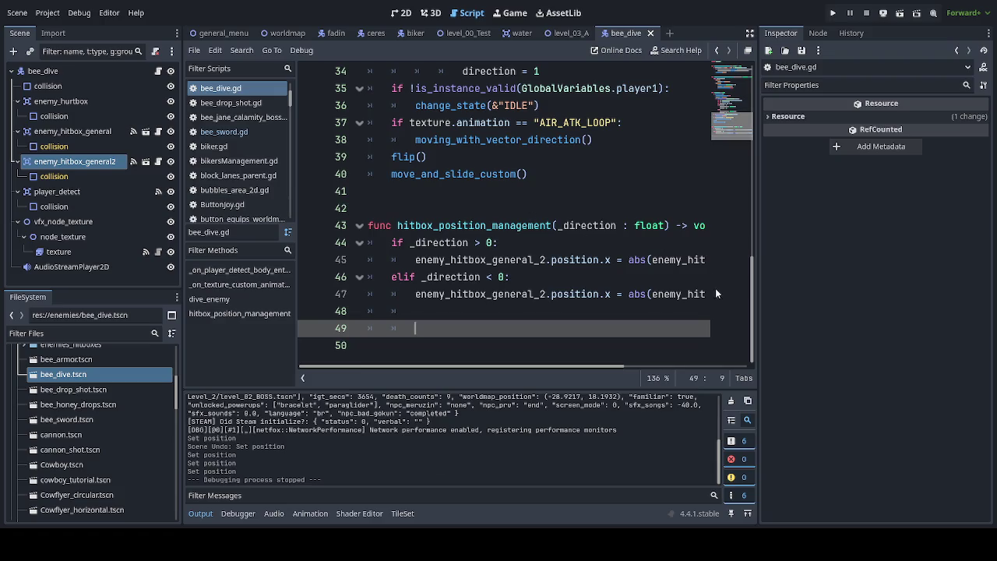
- Switch from the bee_dive script to the 2D viewport showing the bee sprite and hitbox
{"action": "scroll", "coordinate": [654, 206], "scroll_direction": "up", "scroll_amount": 1}
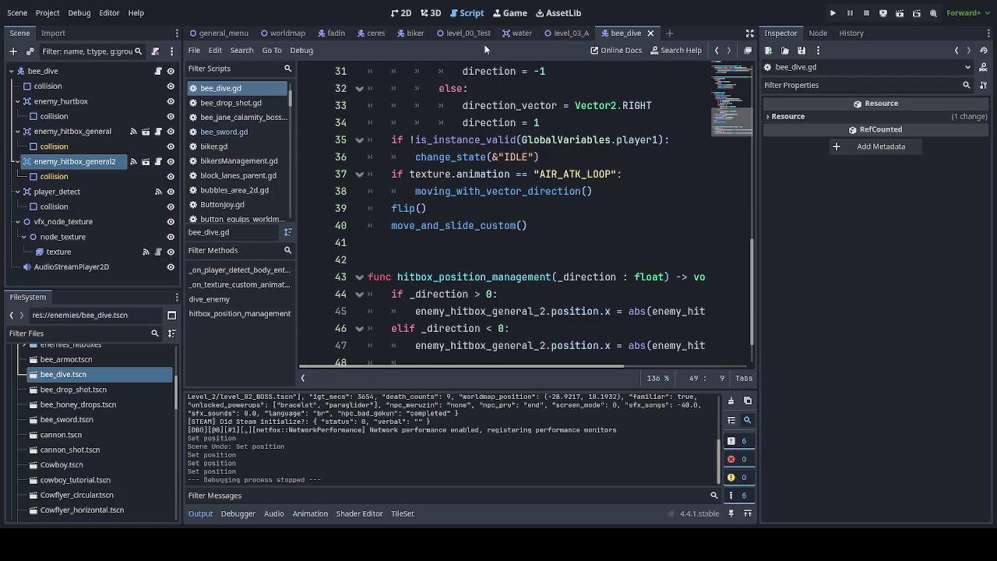
{"action": "left_click", "coordinate": [403, 14]}
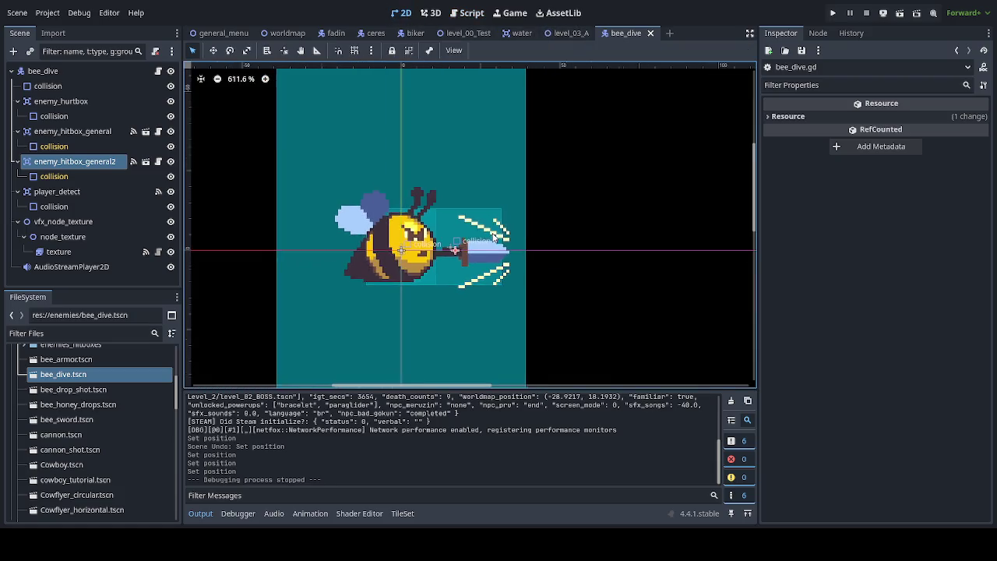
{"action": "scroll", "coordinate": [493, 236], "scroll_direction": "down", "scroll_amount": 5}
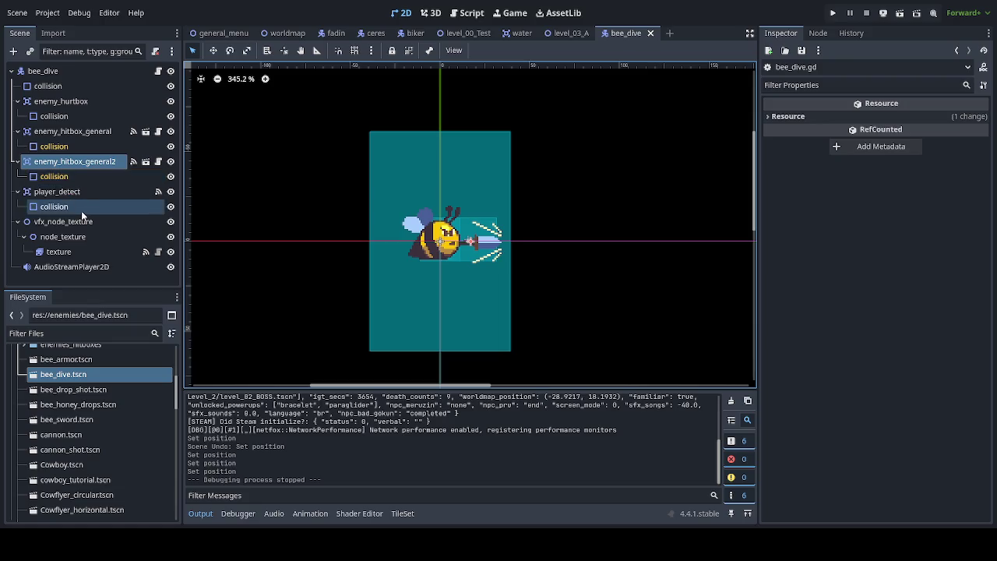
{"action": "left_click", "coordinate": [123, 336]}
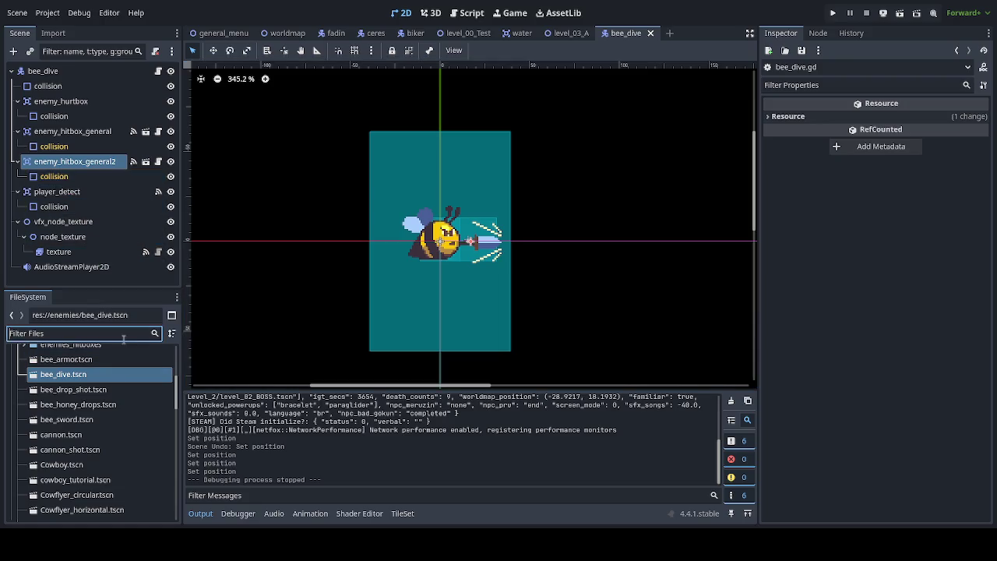
{"action": "left_click", "coordinate": [101, 420]}
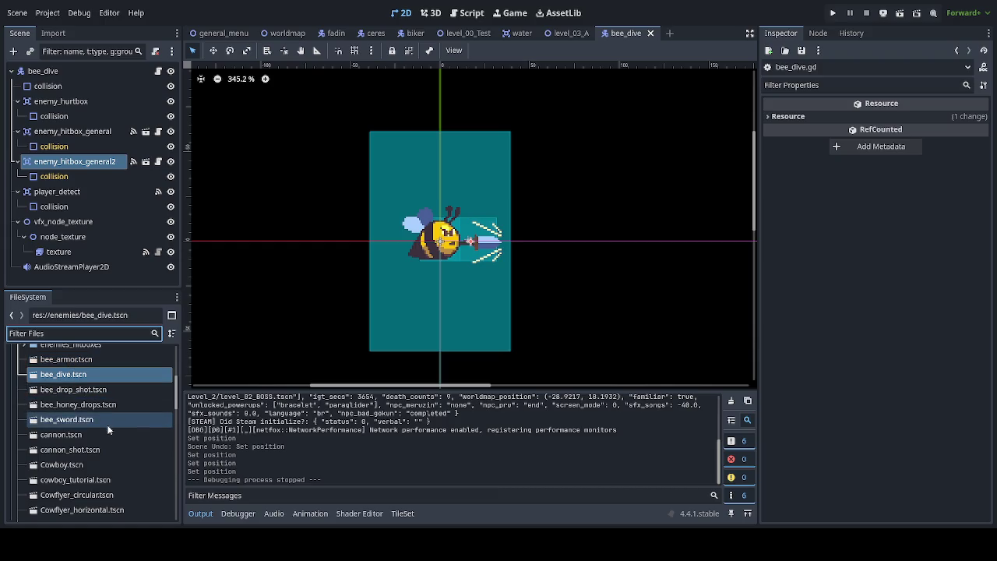
{"action": "double_click", "coordinate": [95, 425]}
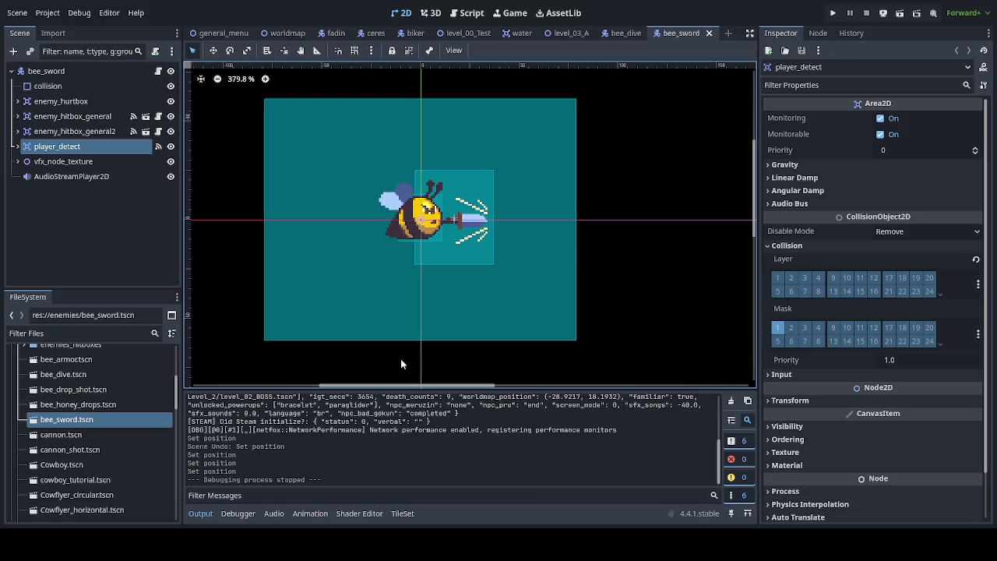
{"action": "left_click", "coordinate": [710, 33]}
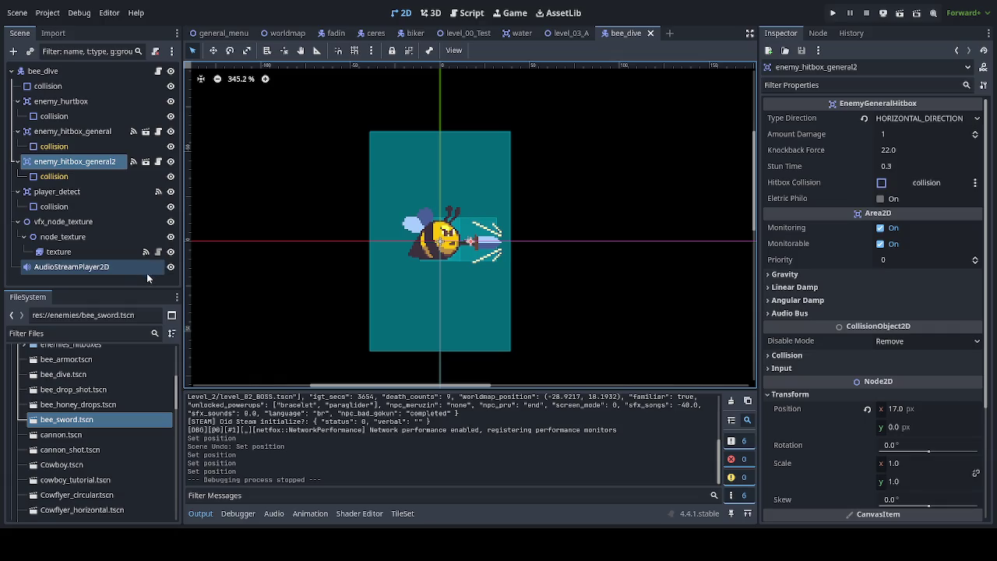
- Set player_detect's collision width to 300, then 280 px, save bee_dive, and run the game
{"action": "left_click", "coordinate": [403, 304]}
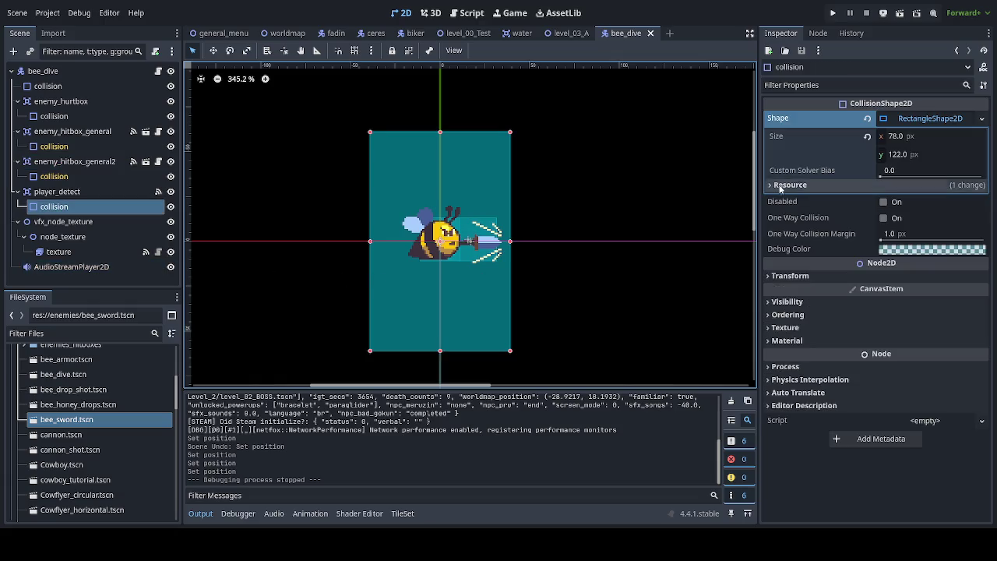
{"action": "left_click", "coordinate": [943, 138]}
{"action": "type", "text": "300"}
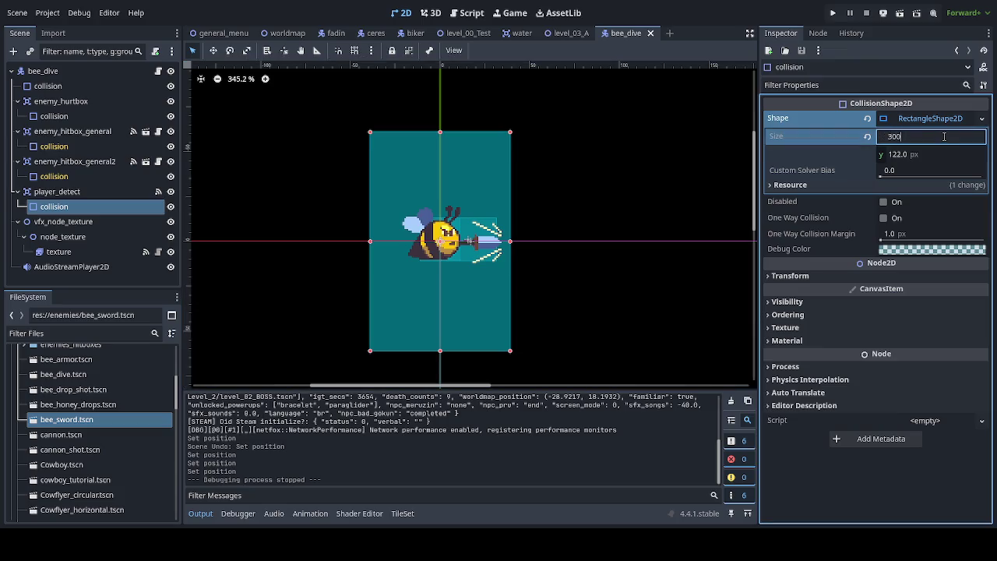
{"action": "key", "text": "Return"}
{"action": "scroll", "coordinate": [528, 238], "scroll_direction": "down", "scroll_amount": 3}
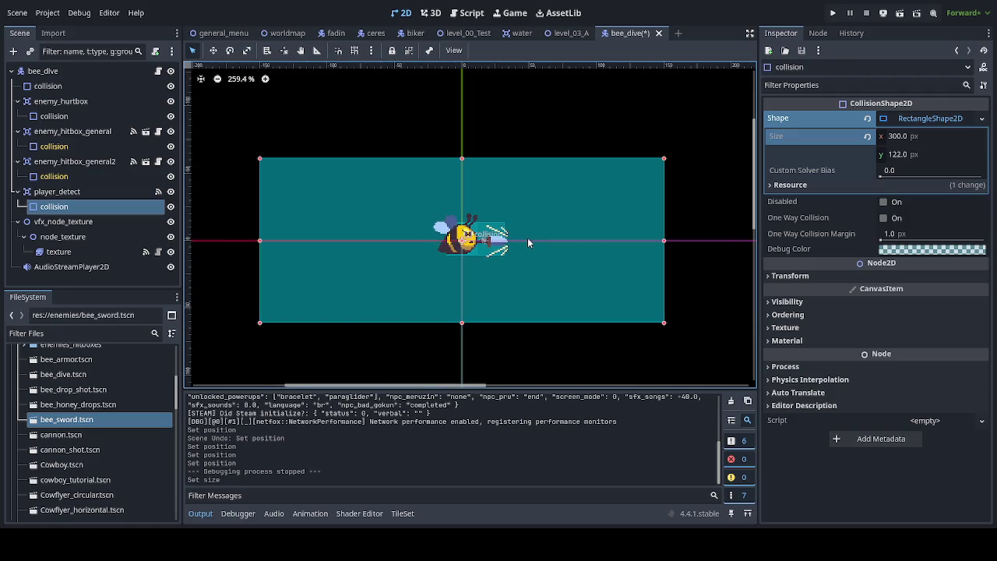
{"action": "left_click", "coordinate": [924, 139]}
{"action": "type", "text": "280"}
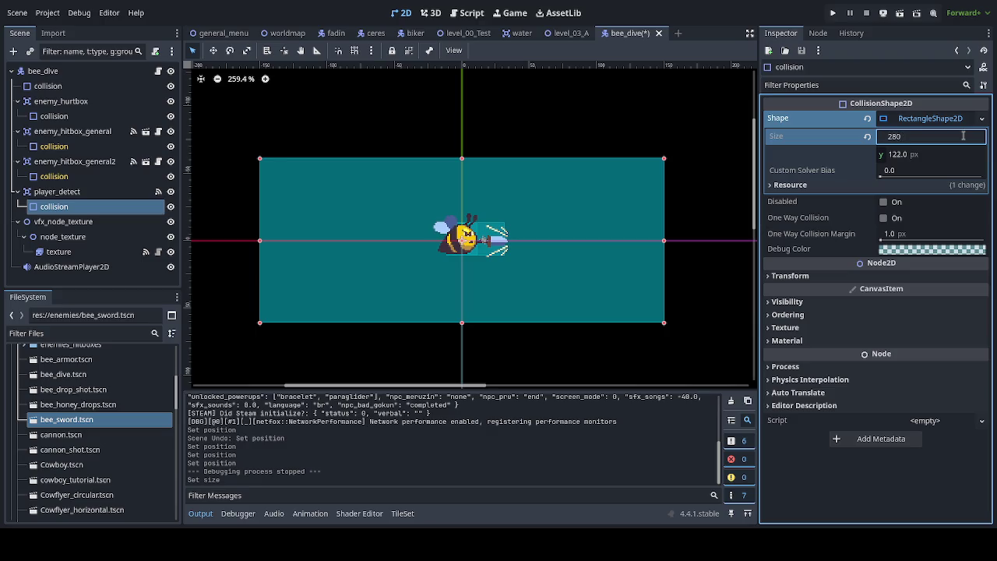
{"action": "key", "text": "Return"}
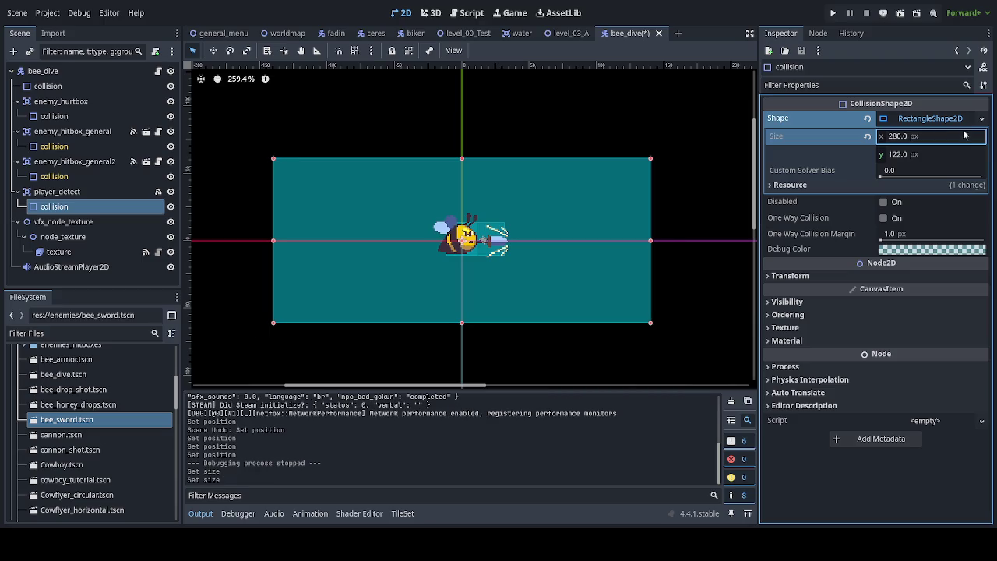
{"action": "key", "text": "ctrl+s"}
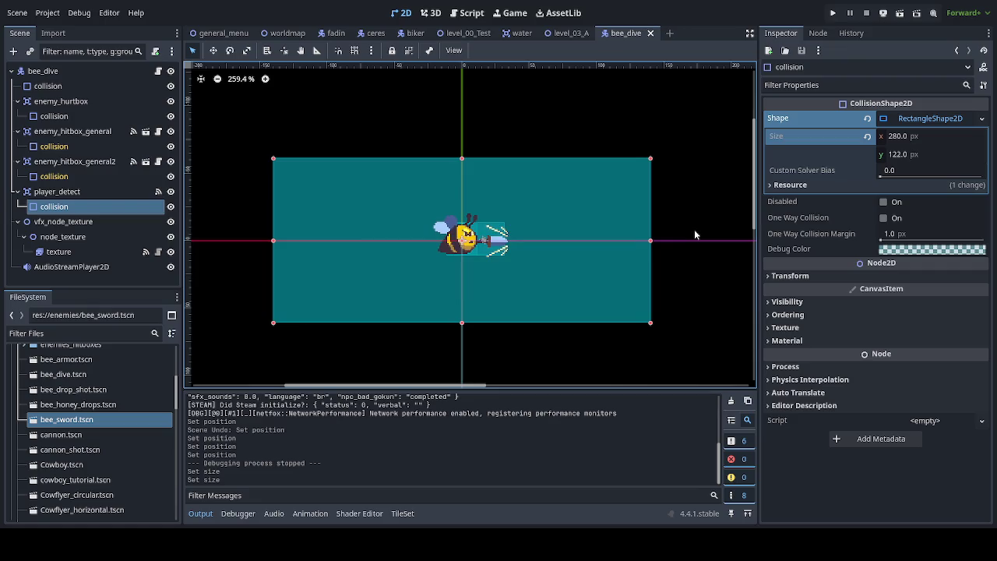
{"action": "key", "text": "F5"}
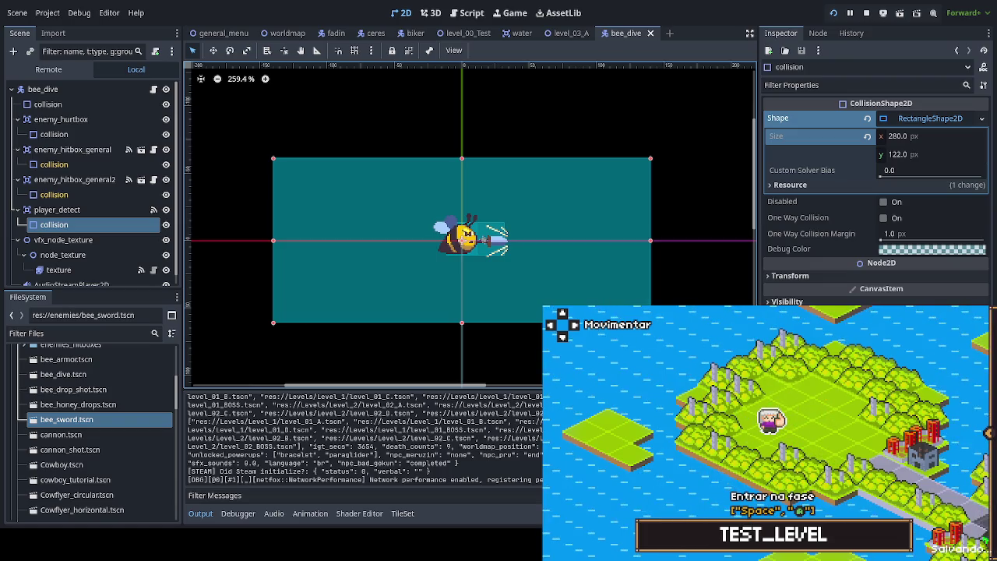
- Enter TEST_LEVEL from the world map and climb the first ladder past the checkpoint
{"action": "key", "text": "space"}
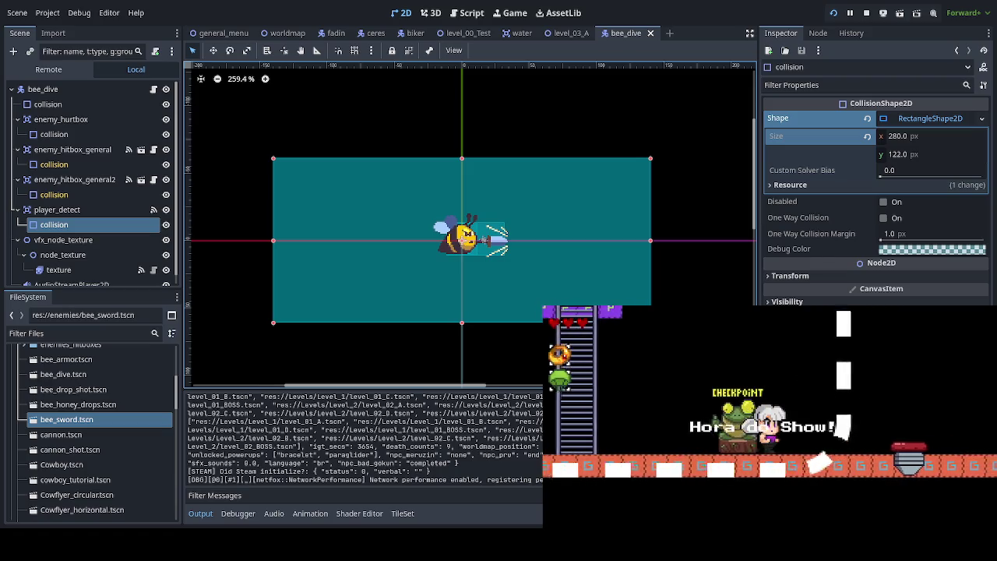
{"action": "key", "text": "Left"}
{"action": "key", "text": "Up"}
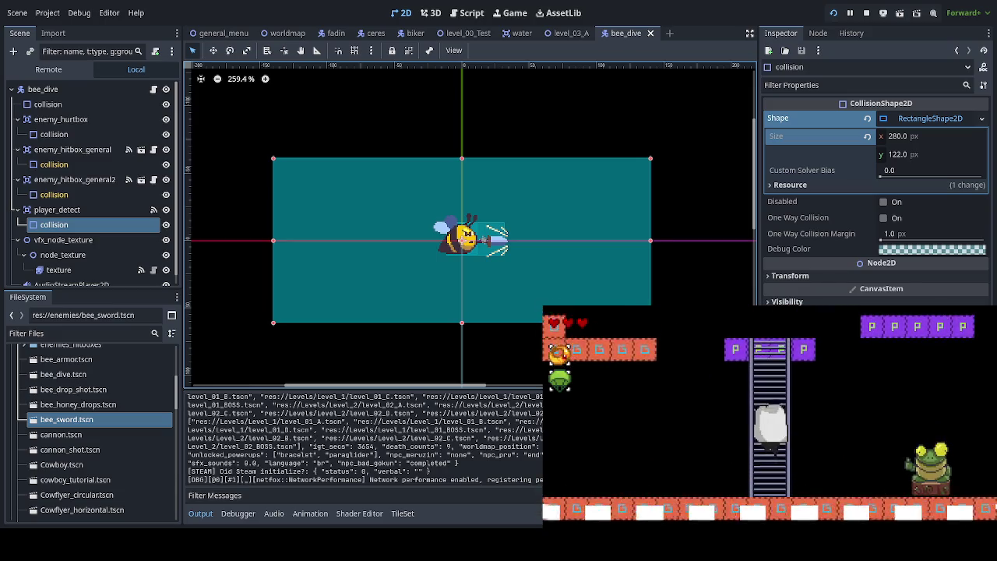
{"action": "key", "text": "Left"}
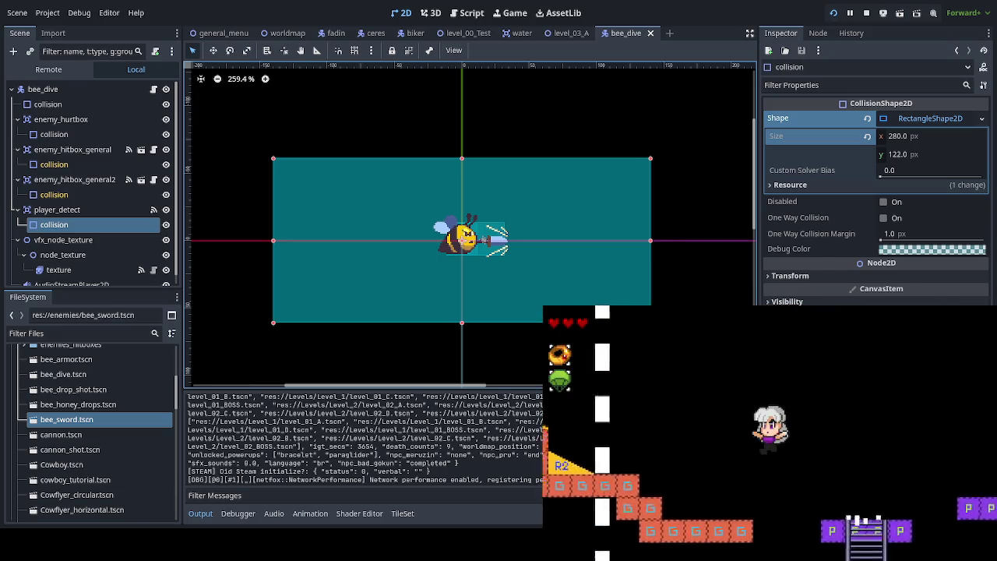
{"action": "key", "text": "Right"}
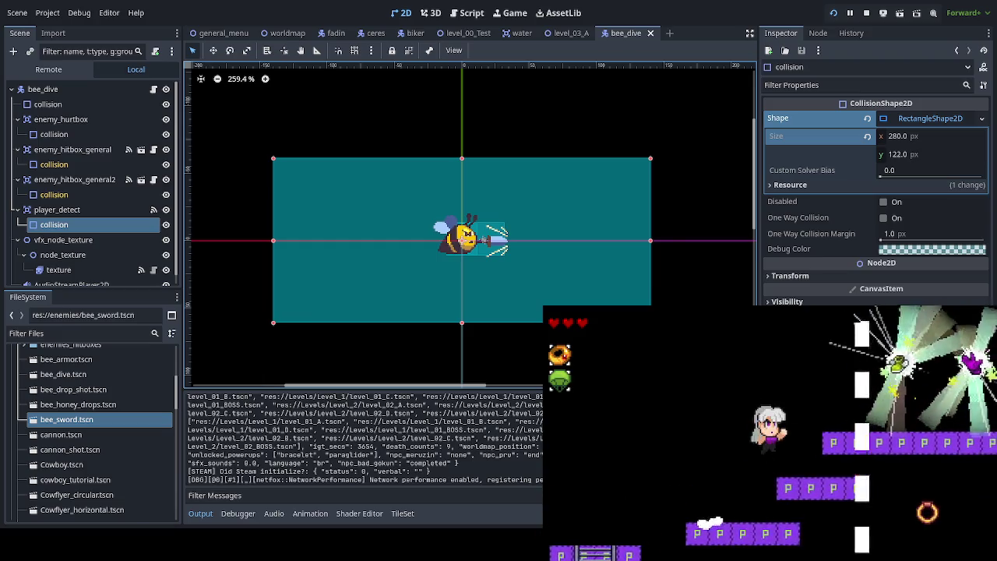
{"action": "key", "text": "Left"}
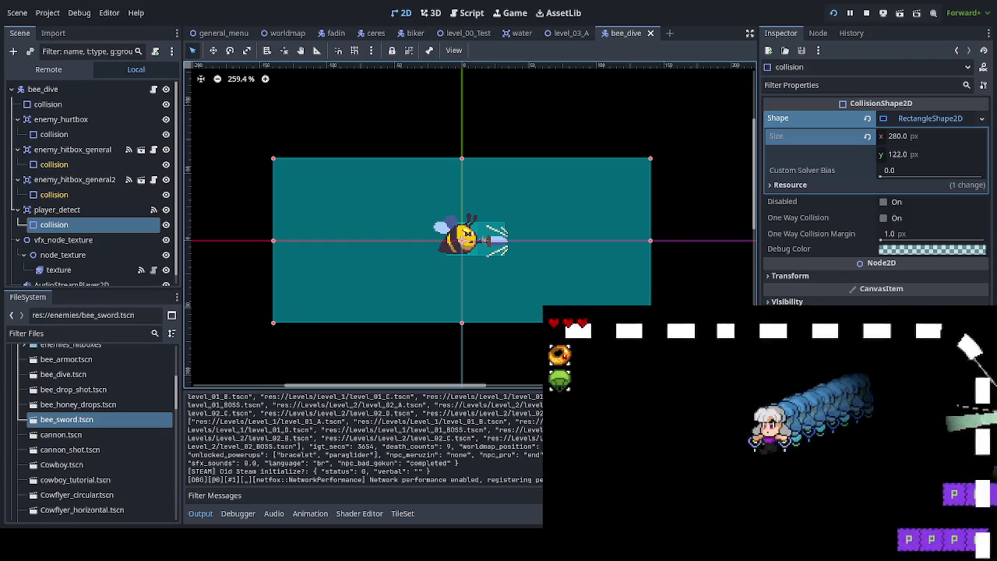
- Run right toward the diving bee and frog, then jump onto the purple platforms
{"action": "key", "text": "Right"}
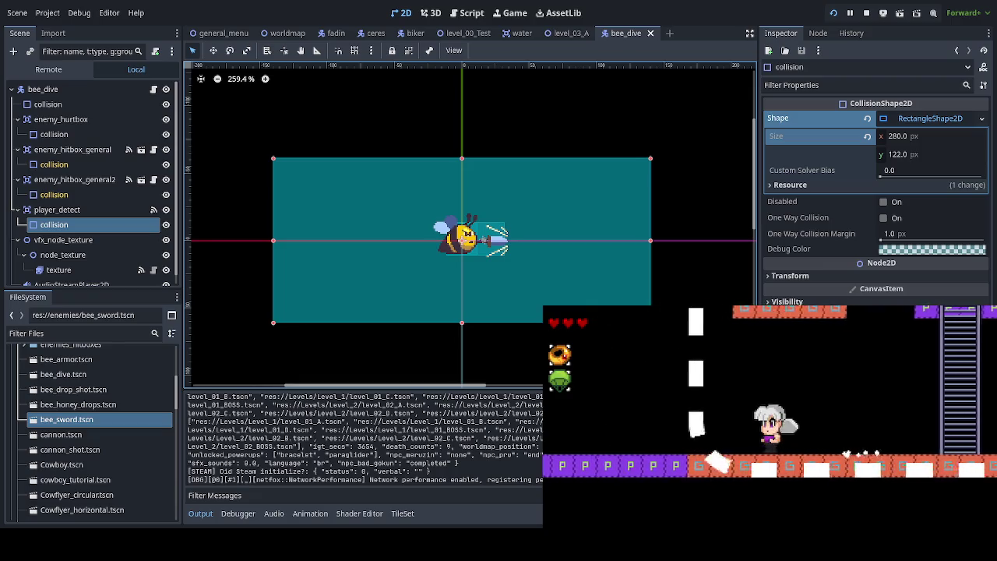
{"action": "key", "text": "Right"}
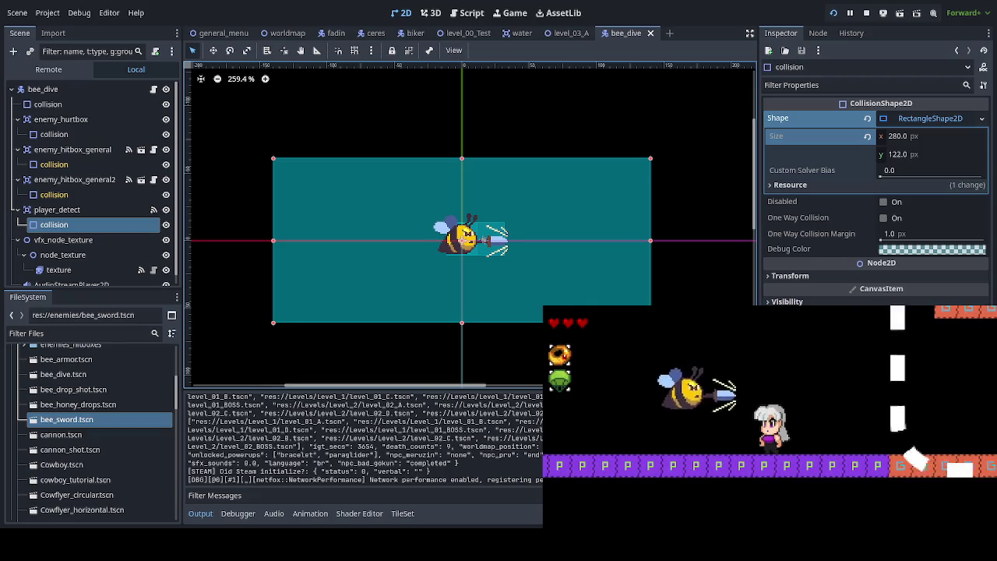
{"action": "key", "text": "Right"}
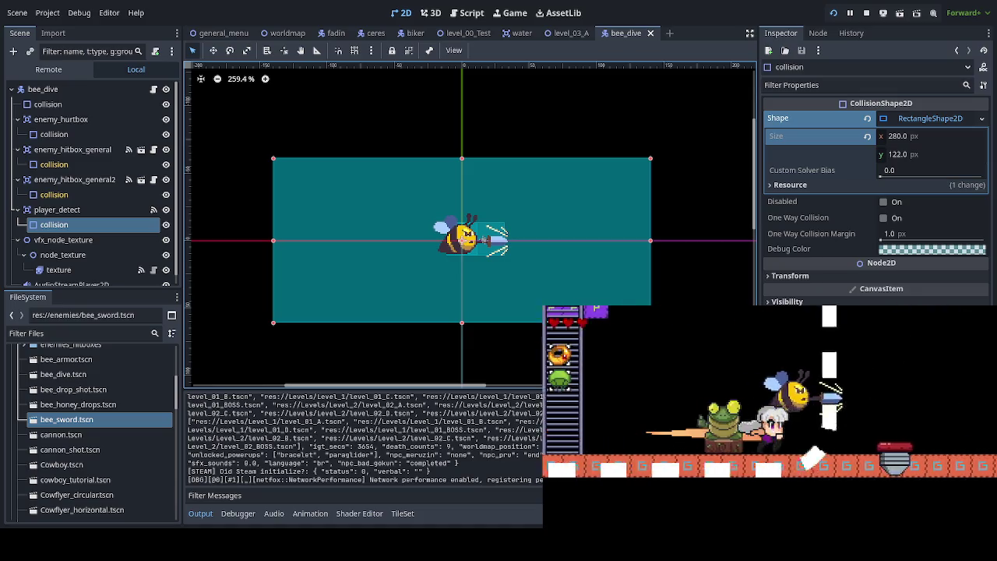
{"action": "key", "text": "Left"}
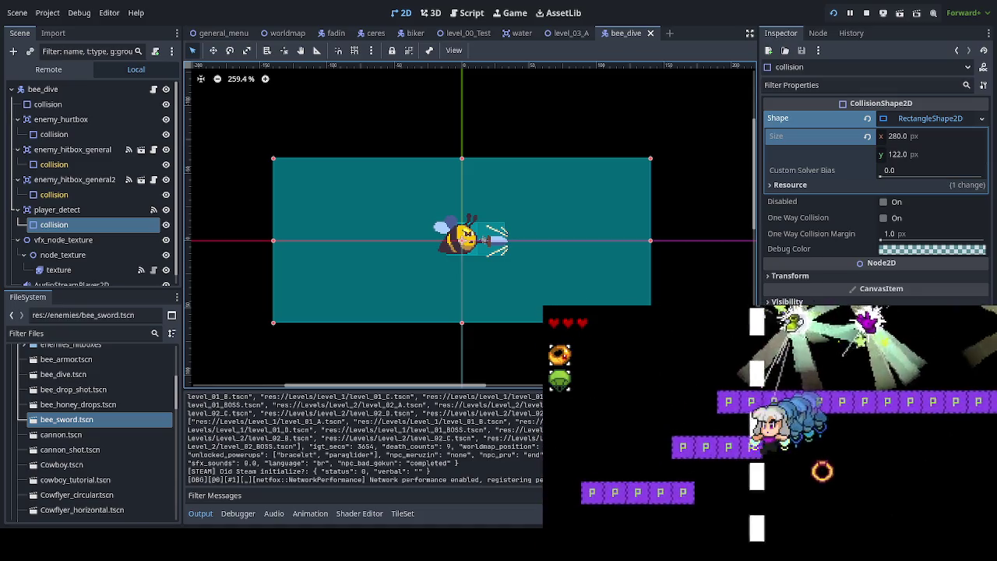
{"action": "key", "text": "Left"}
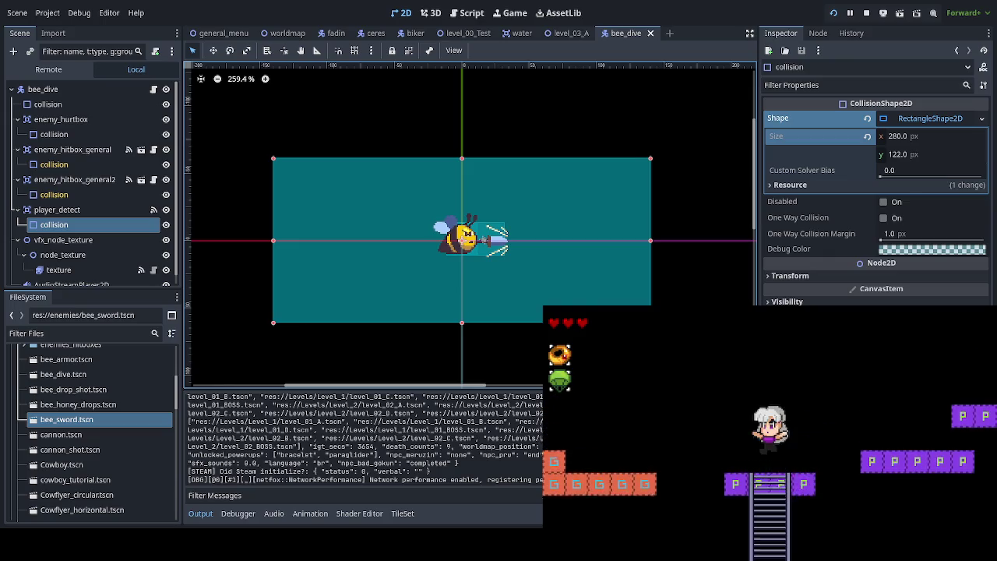
{"action": "key", "text": "Right"}
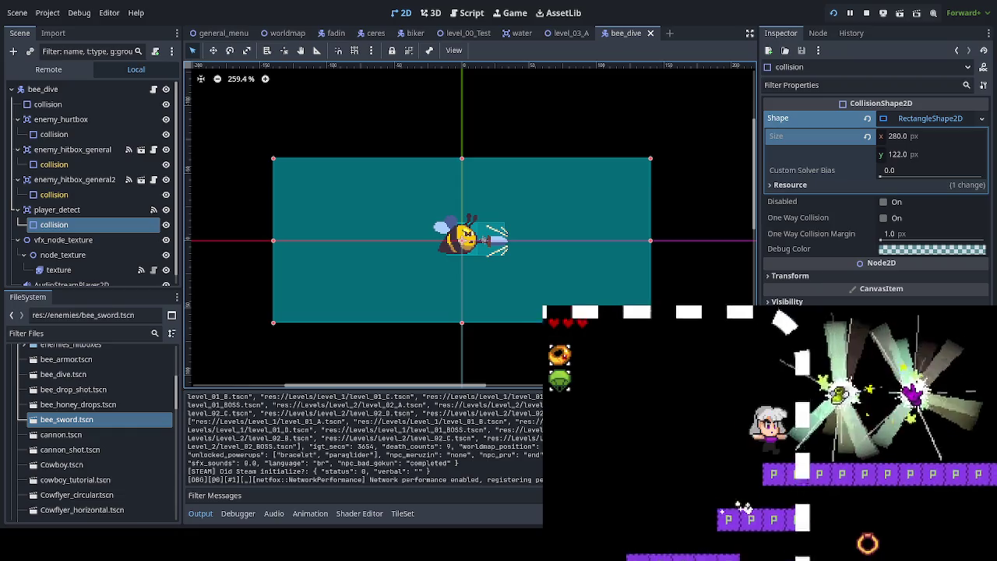
- Dash through the upper area, drop to lower platforms, and swim right through the water
{"action": "key", "text": "Left"}
{"action": "key", "text": "Down"}
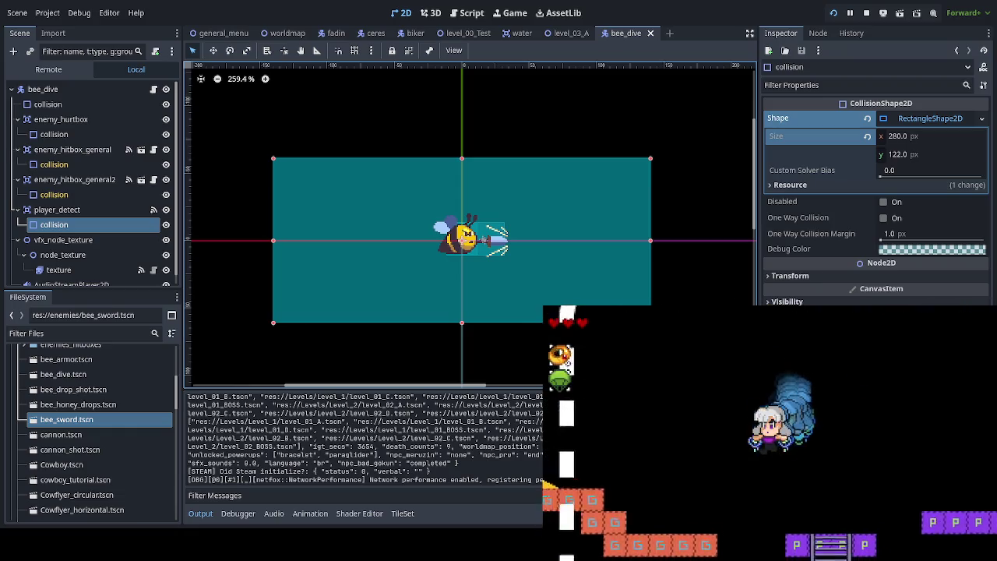
{"action": "key", "text": "Left"}
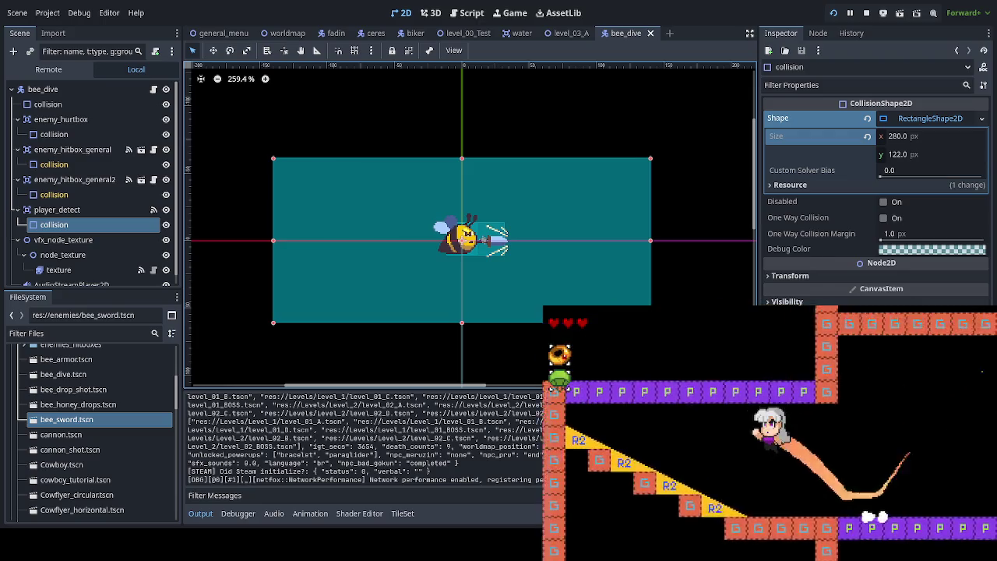
{"action": "key", "text": "Left"}
{"action": "key", "text": "Right"}
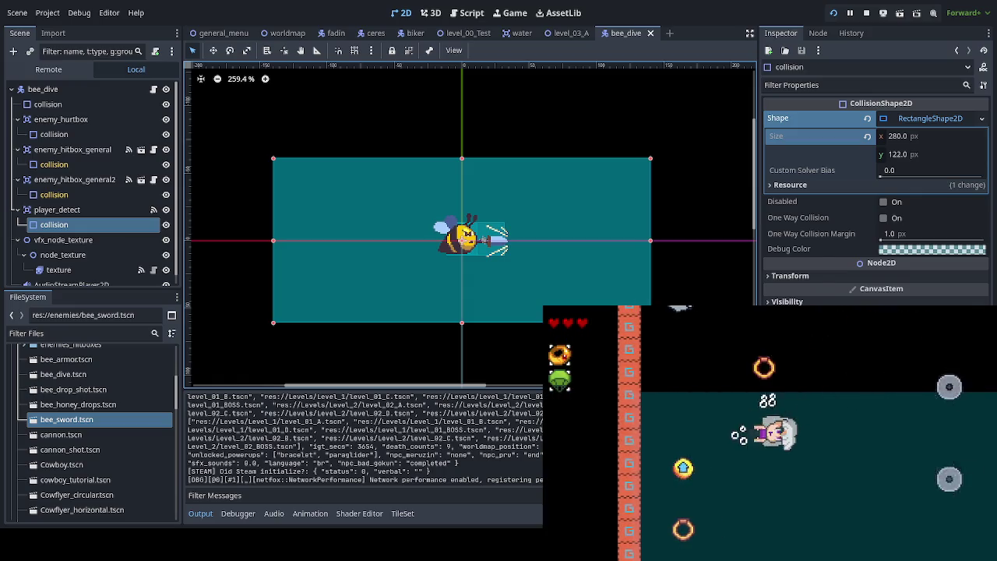
{"action": "key", "text": "Right"}
{"action": "key", "text": "Right"}
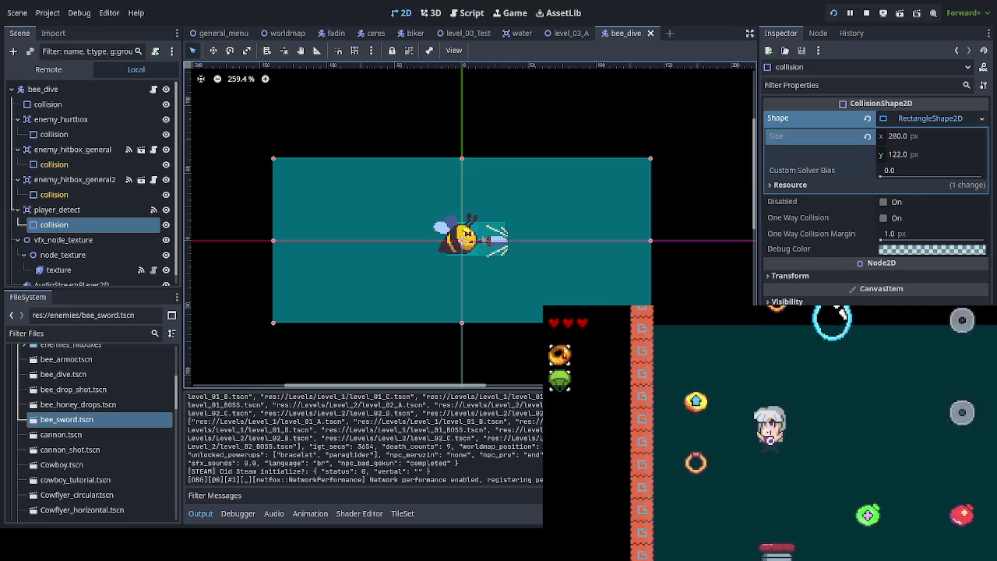
{"action": "key", "text": "Right"}
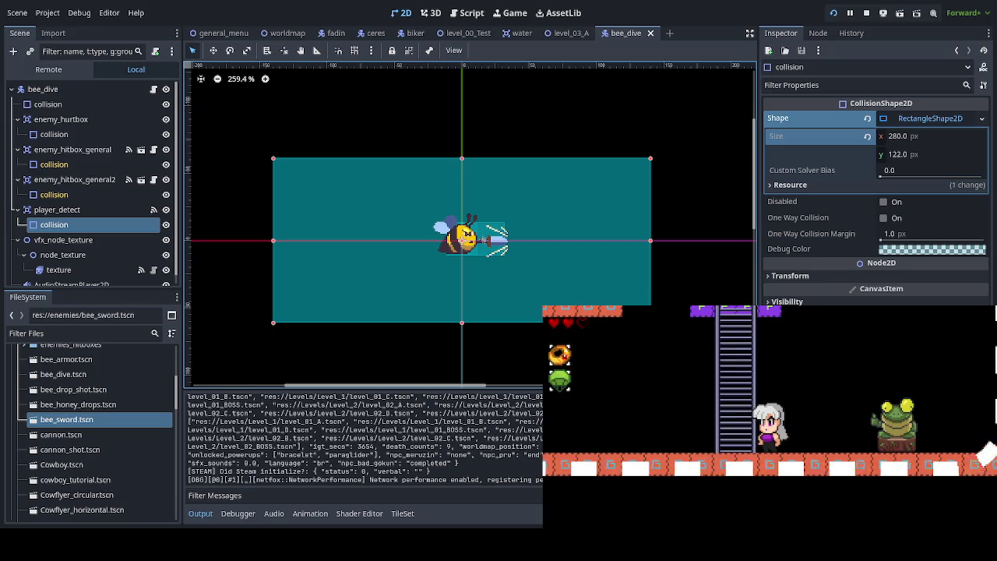
- Dash left at the bee, climb the ladder, and jump above the P-block platform
{"action": "key", "text": "Left"}
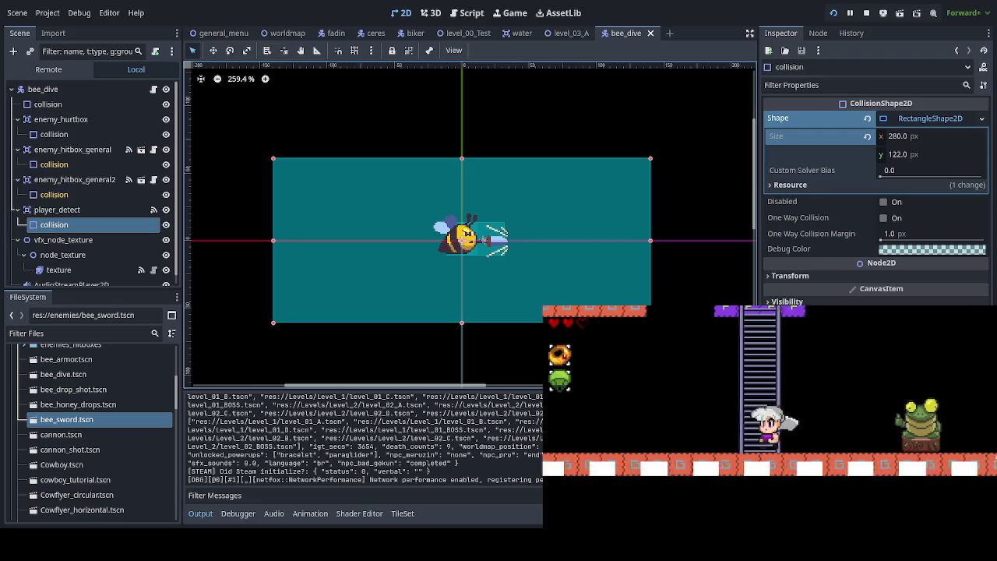
{"action": "key", "text": "x"}
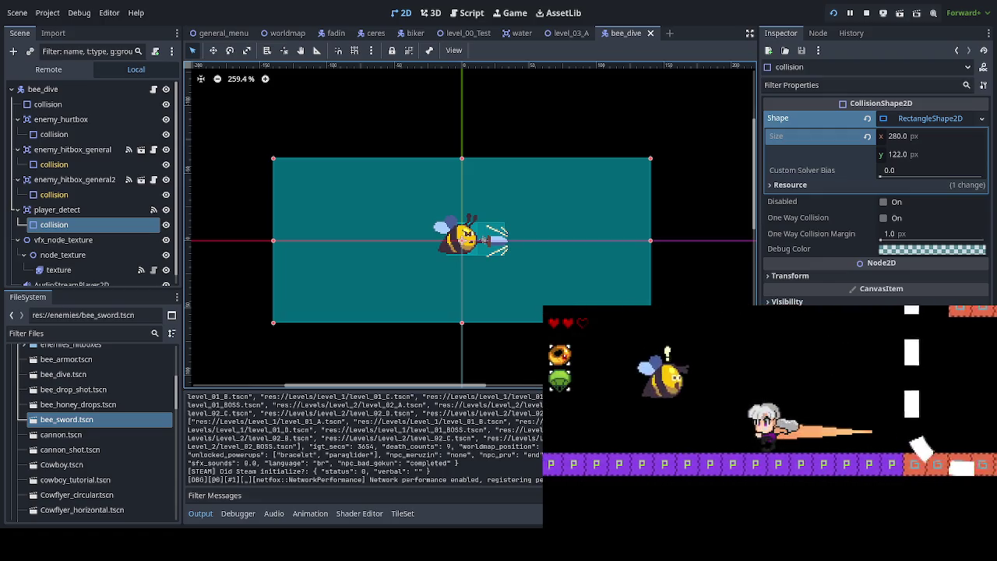
{"action": "key", "text": "Right"}
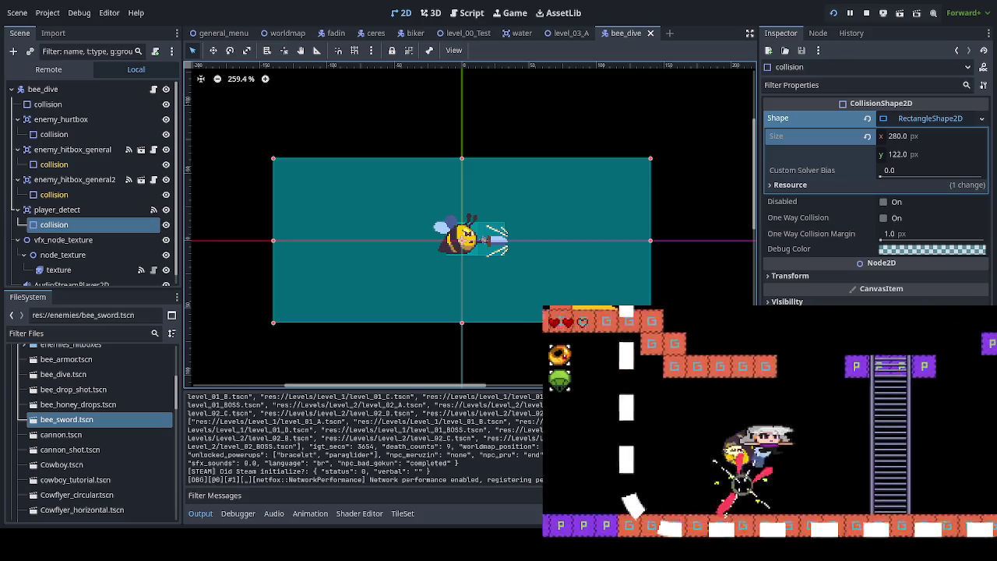
{"action": "key", "text": "Up"}
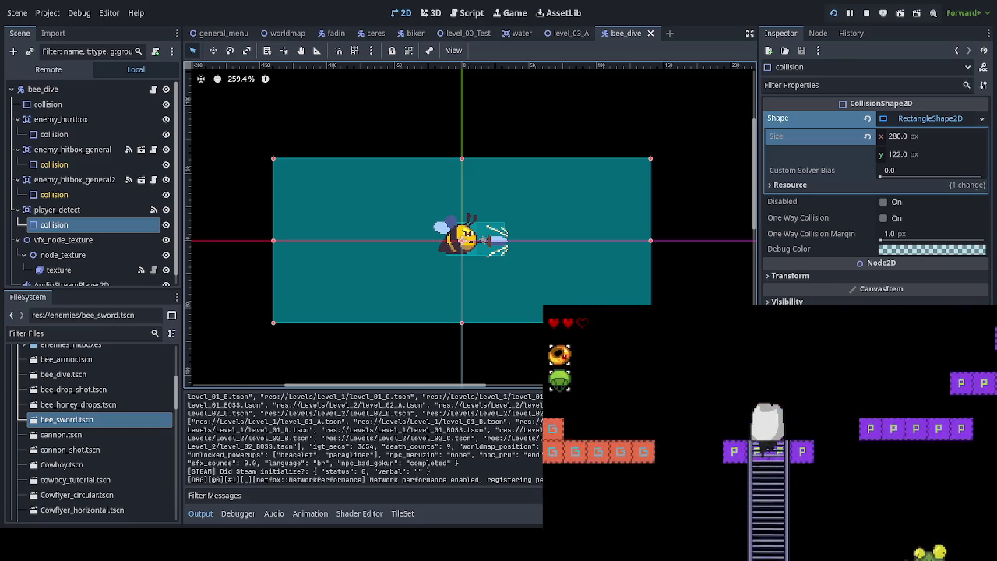
{"action": "key", "text": "Right"}
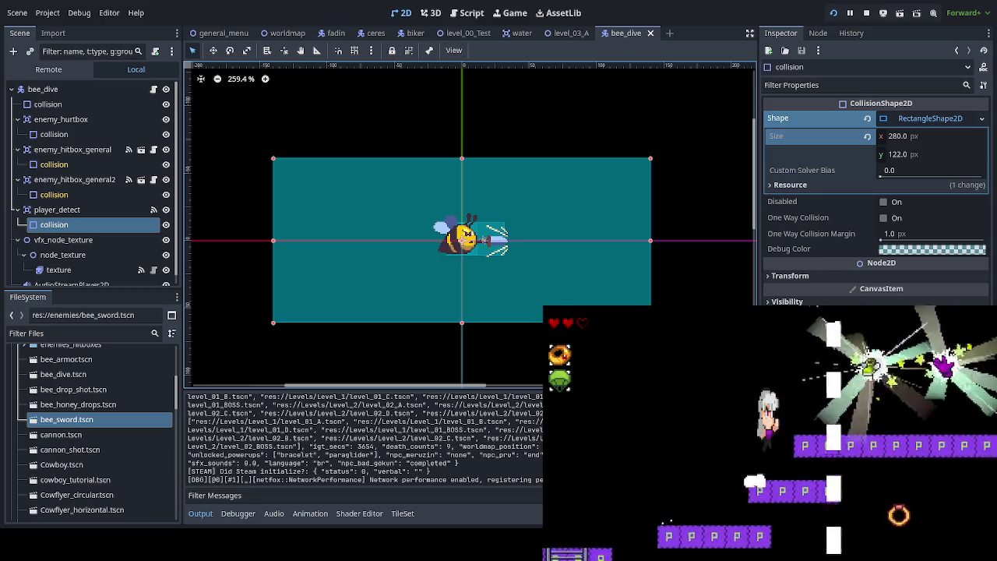
{"action": "key", "text": "Up"}
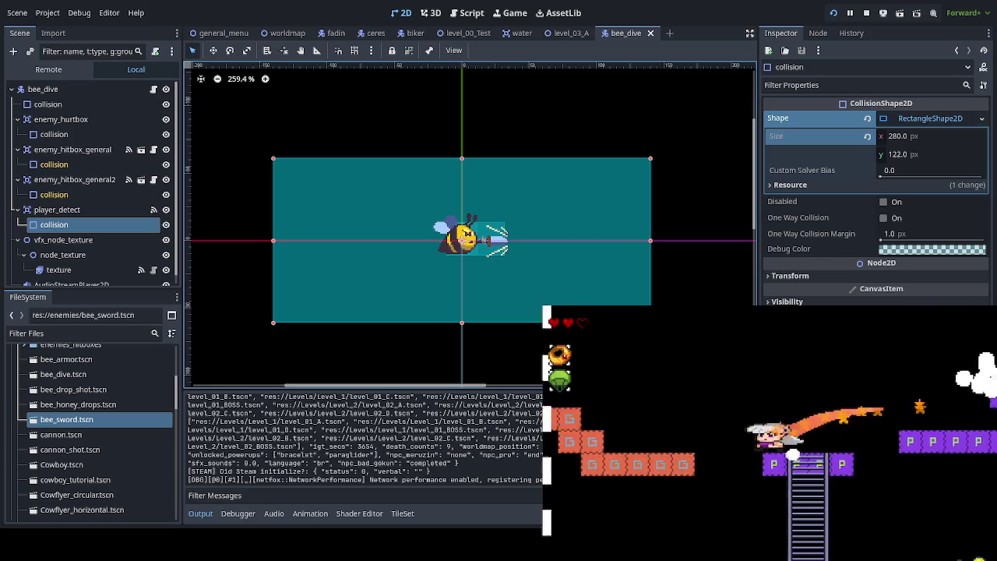
- Climb the ladder, jump into the area above, and drift right back near the ladder
{"action": "key", "text": "Up"}
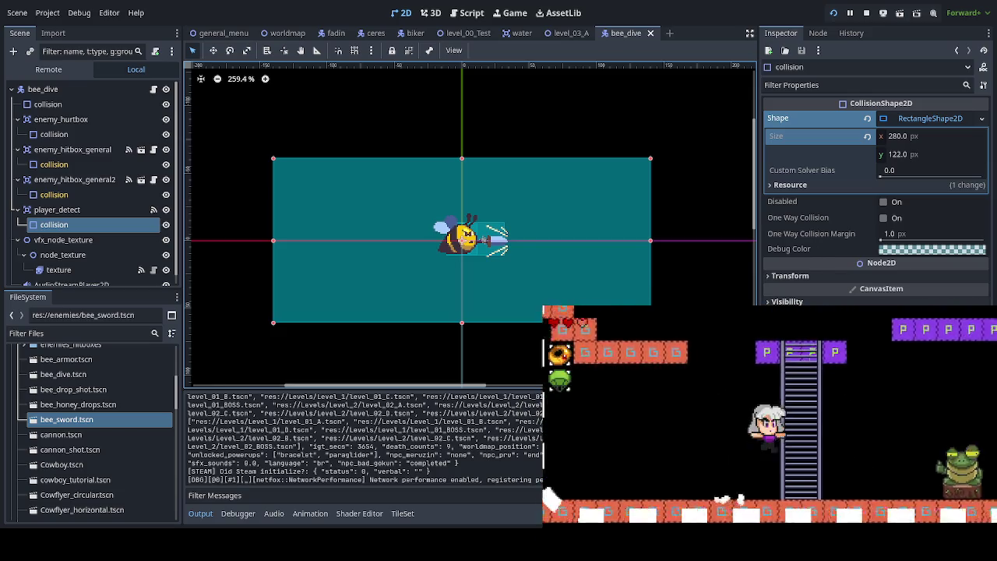
{"action": "key", "text": "Up"}
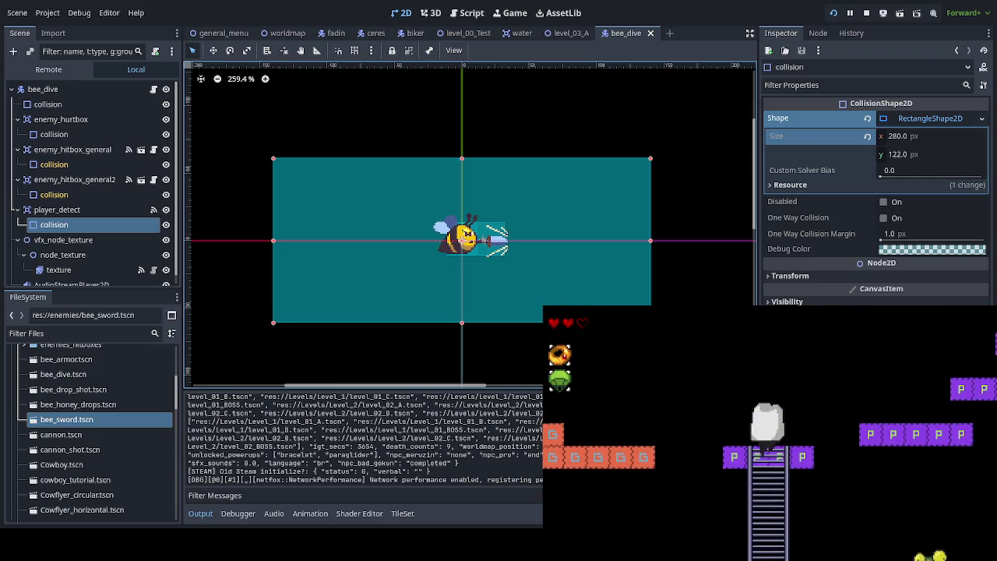
{"action": "key", "text": "Up"}
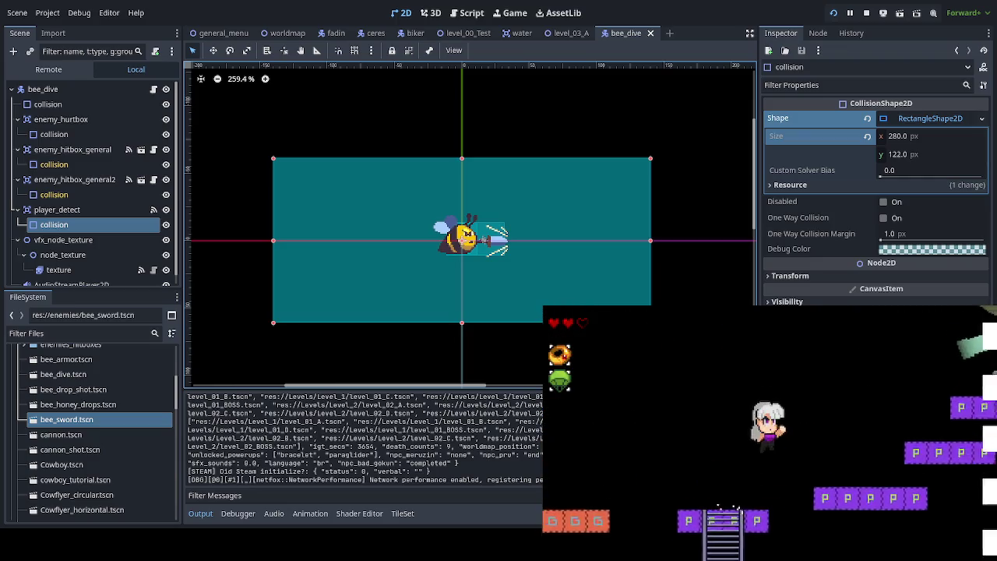
{"action": "key", "text": "Right"}
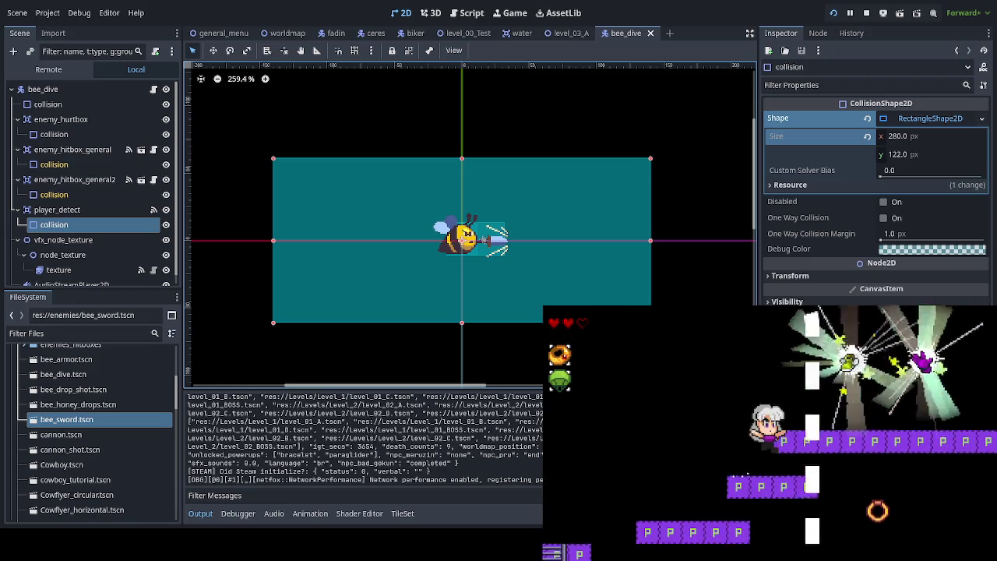
{"action": "key", "text": "Right"}
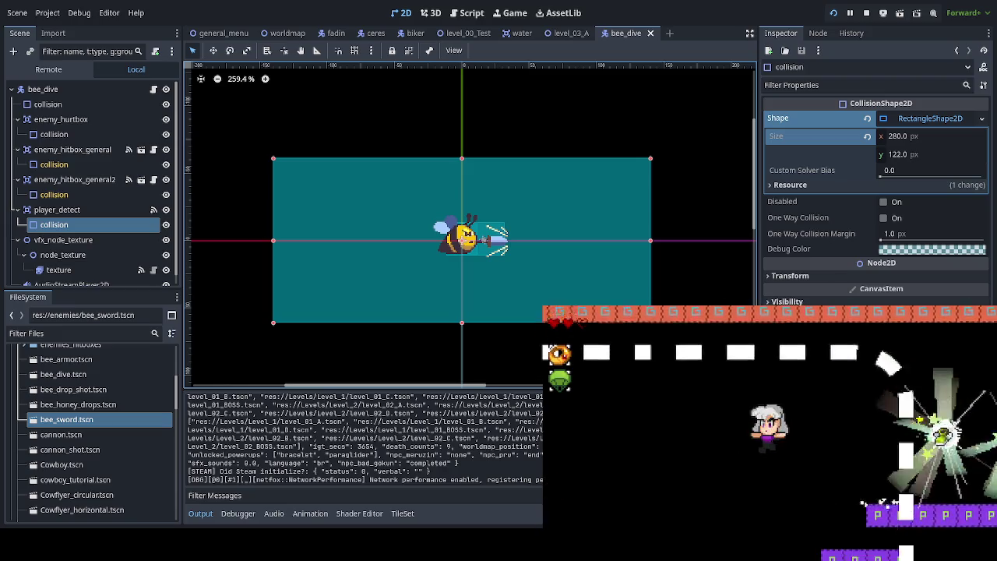
{"action": "key", "text": "Right"}
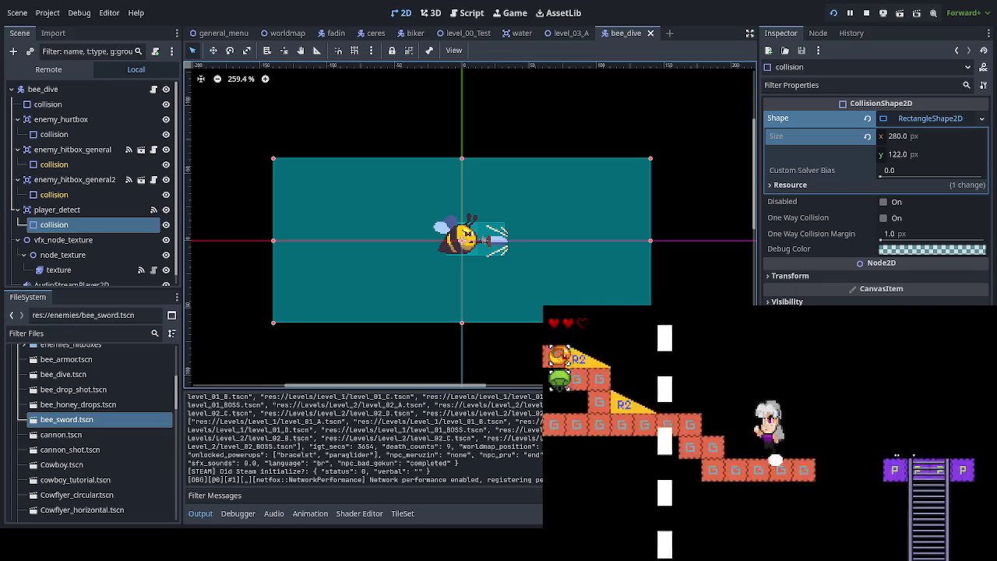
{"action": "key", "text": "Right"}
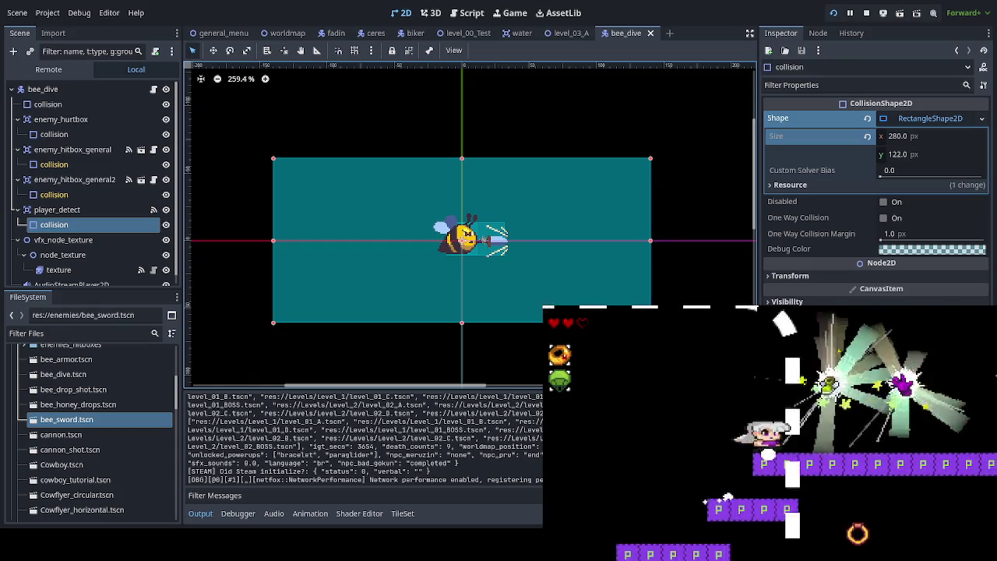
- Dash left and right toward the new blocks and attack the frog
{"action": "key", "text": "Left"}
{"action": "key", "text": "Right"}
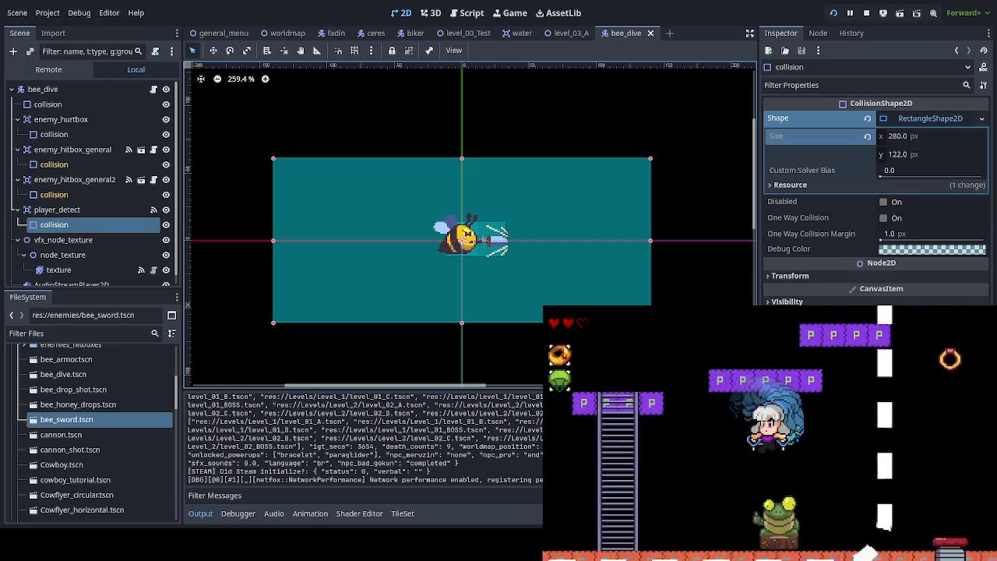
{"action": "key", "text": "Right"}
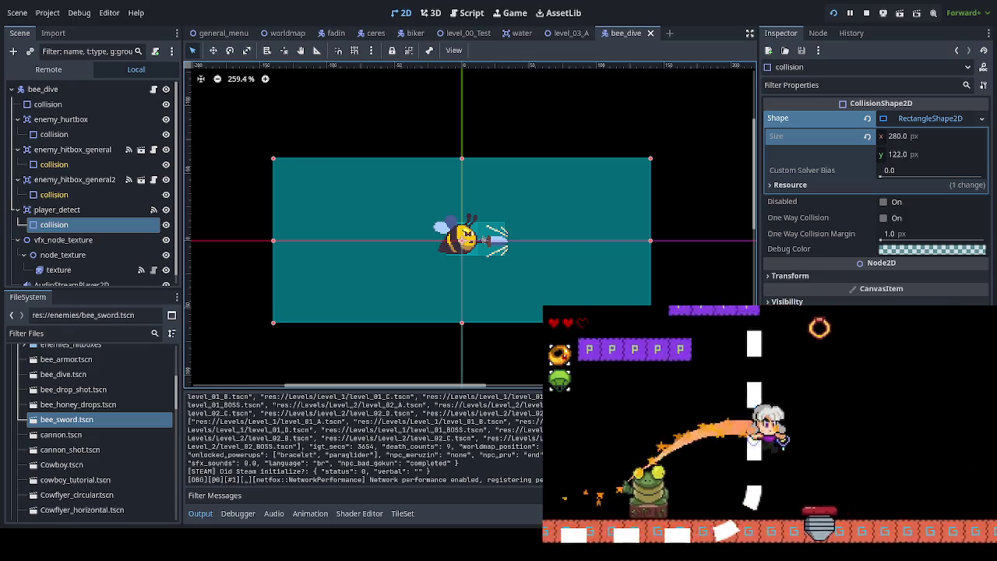
{"action": "key", "text": "Right"}
{"action": "key", "text": "Right"}
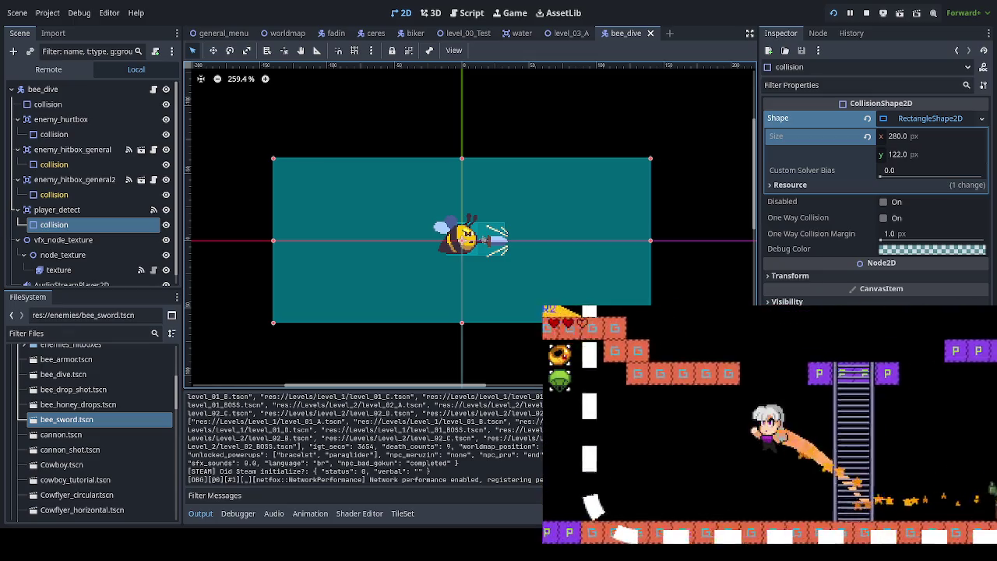
{"action": "key", "text": "Left"}
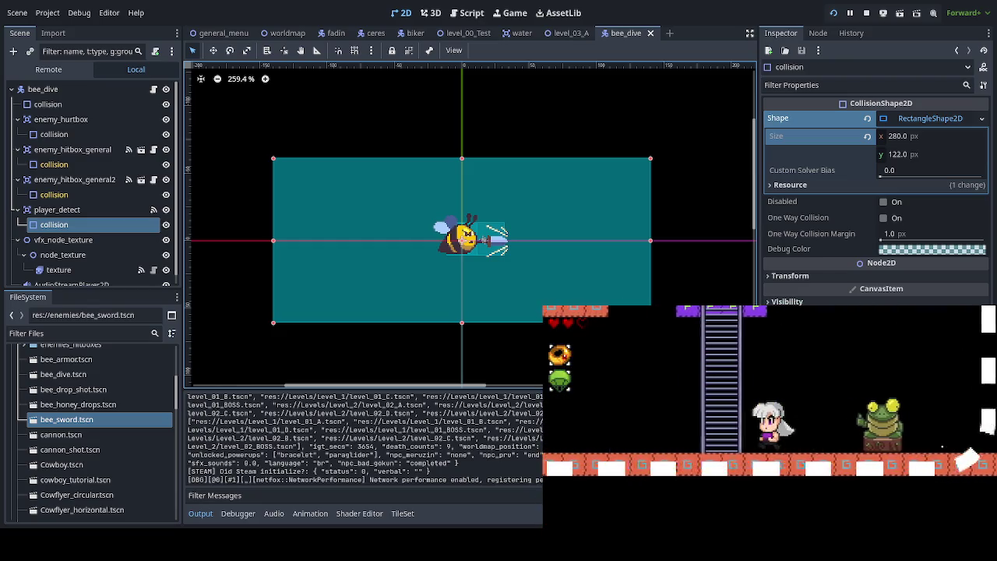
- Dash right past the white dashed line, land, then climb the ladder and jump off
{"action": "key", "text": "Right"}
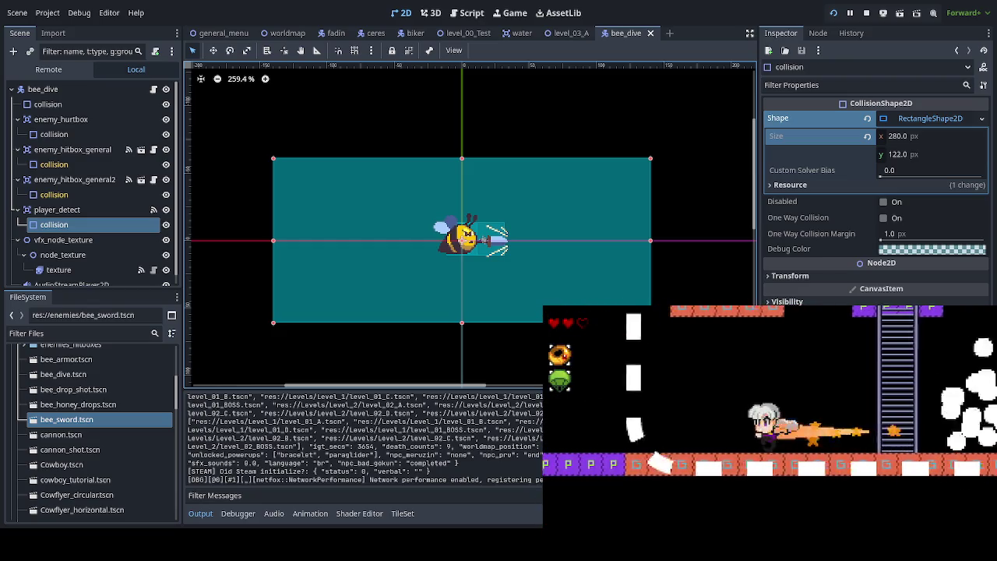
{"action": "key", "text": "Right"}
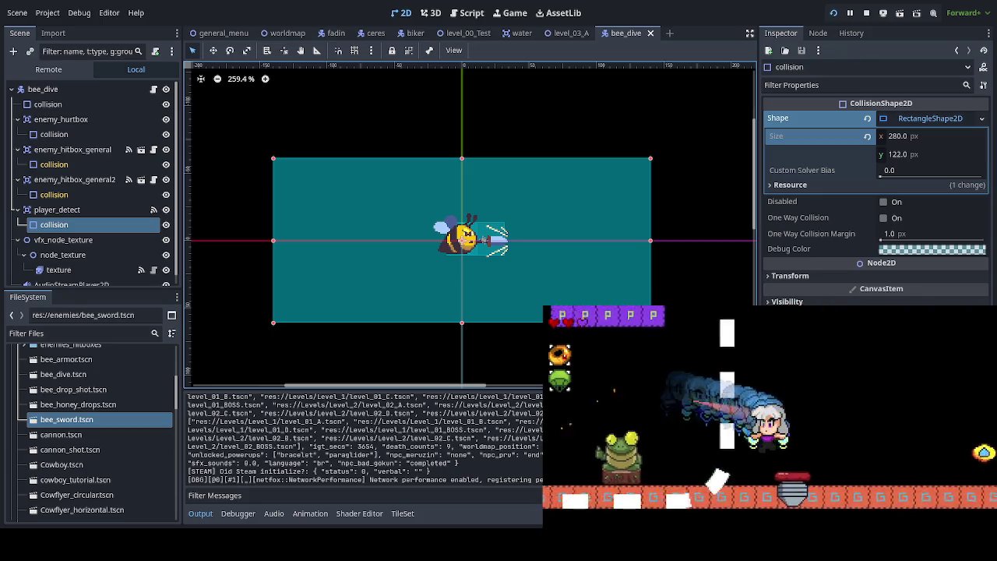
{"action": "key", "text": "Left"}
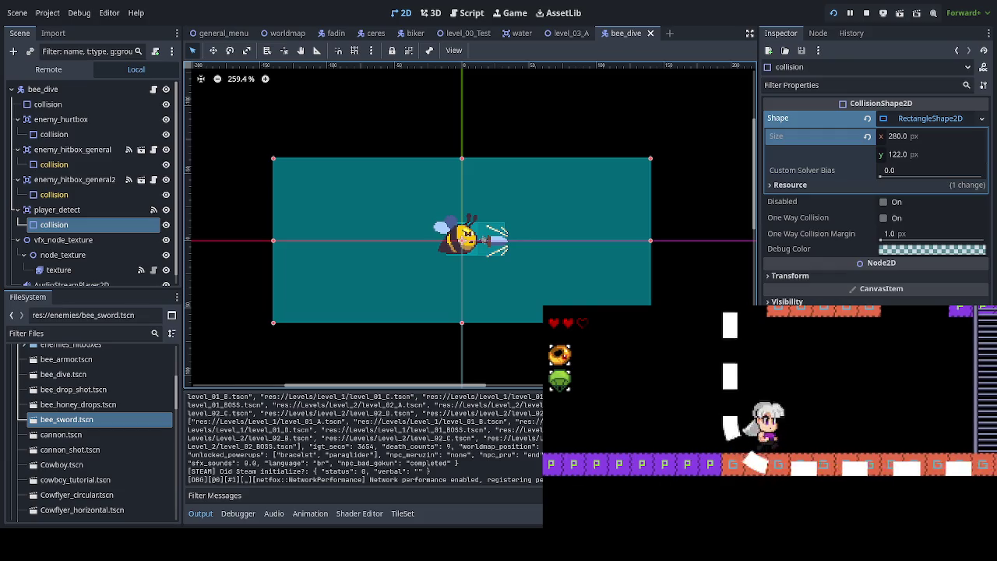
{"action": "key", "text": "Right"}
{"action": "key", "text": "Up"}
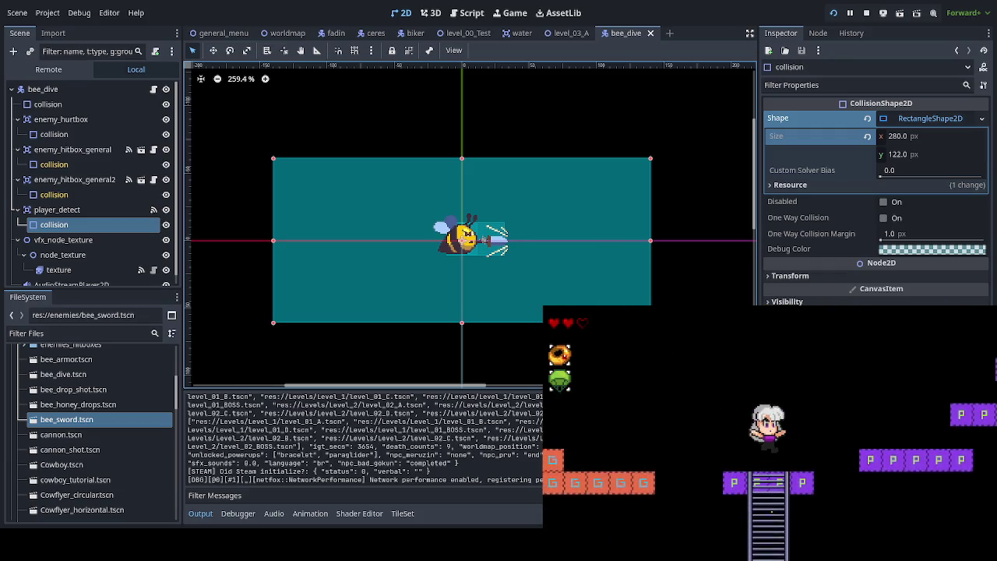
{"action": "key", "text": "space"}
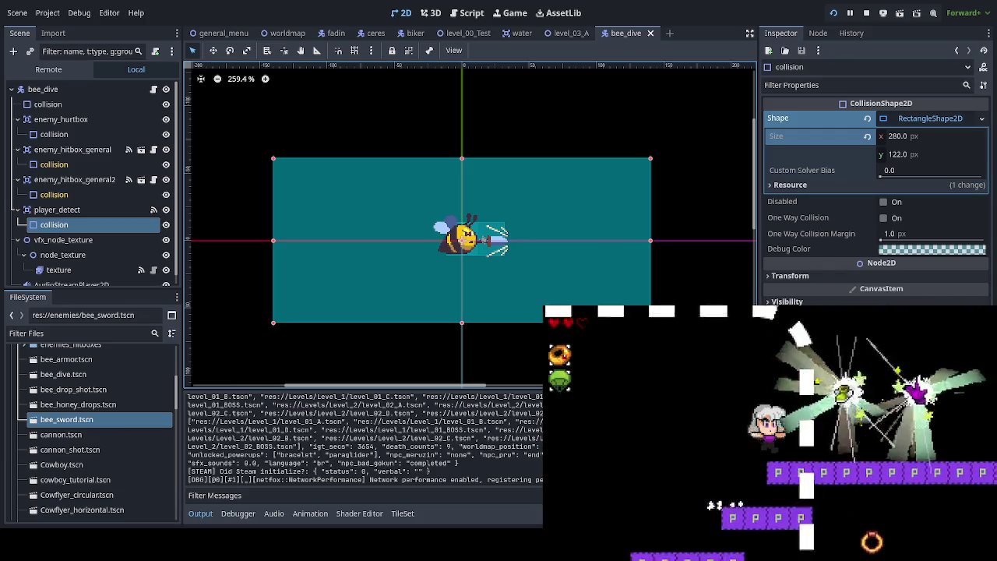
- Dash down to the brick platforms, bounce off the spring, and collapse player_detect
{"action": "key", "text": "Left"}
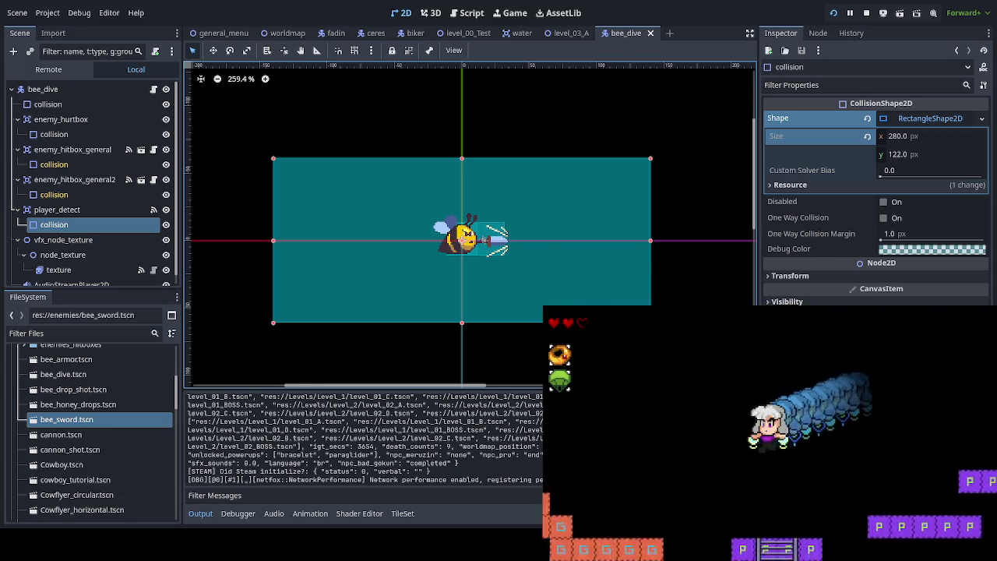
{"action": "key", "text": "Down"}
{"action": "key", "text": "Right"}
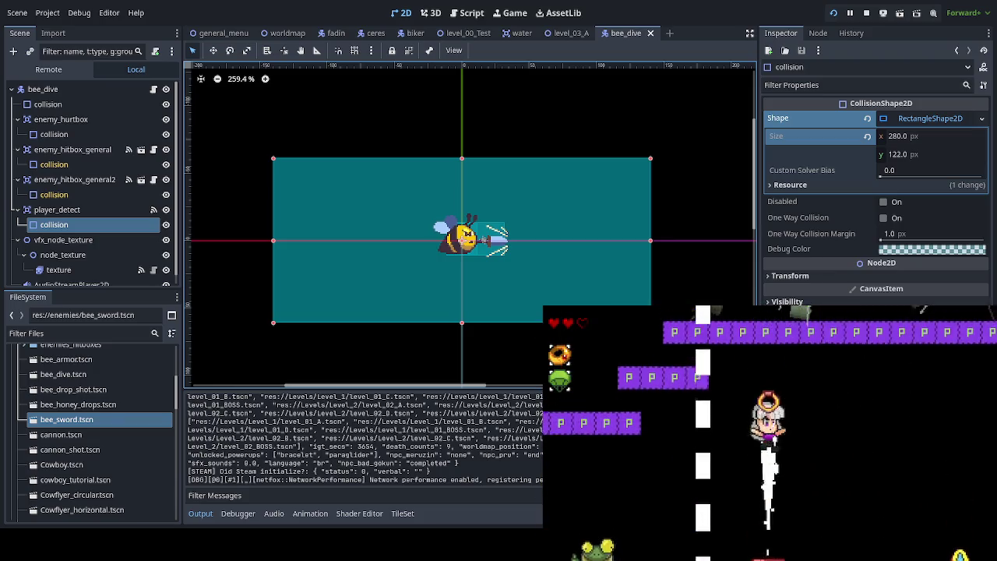
{"action": "key", "text": "Left"}
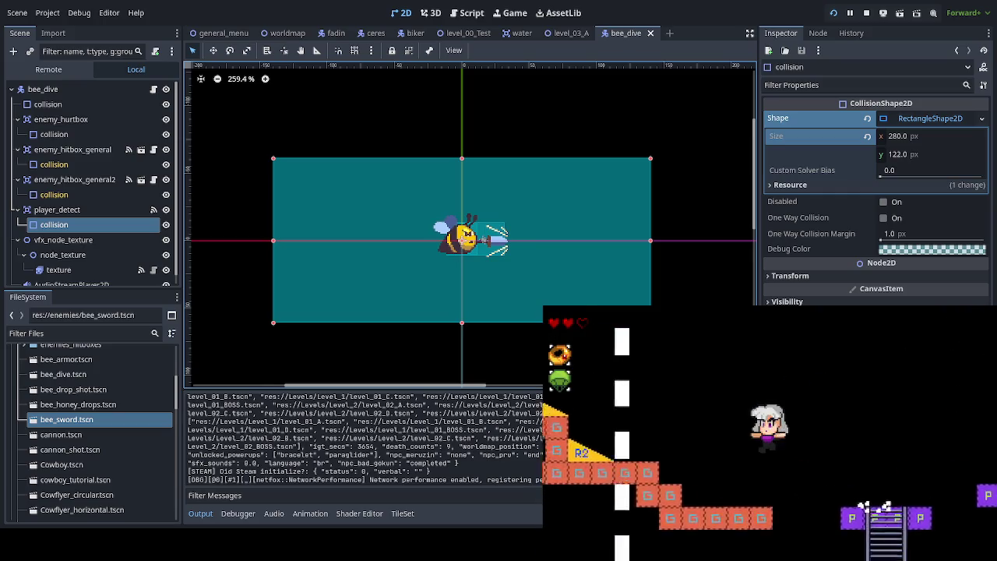
{"action": "key", "text": "Right"}
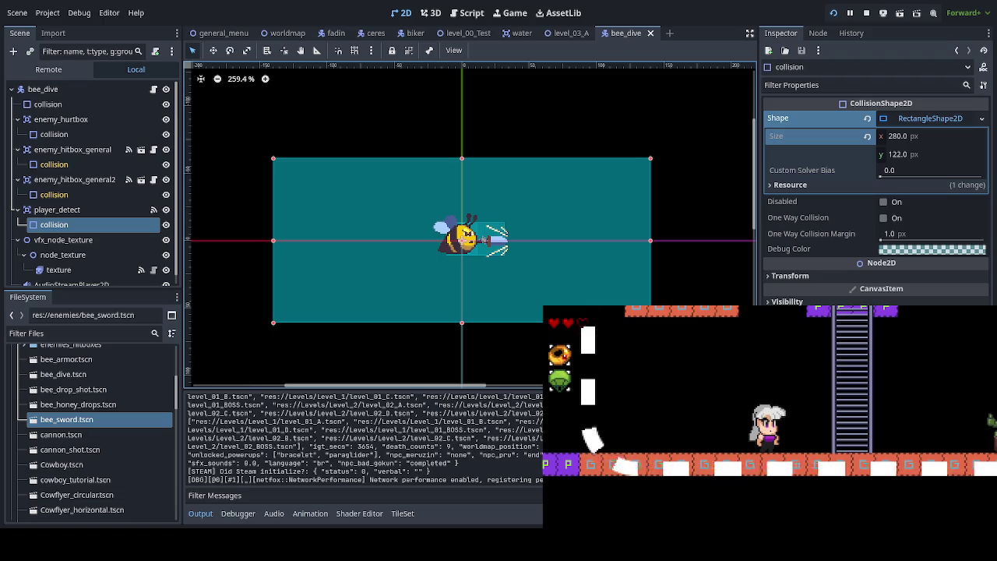
{"action": "left_click", "coordinate": [17, 210]}
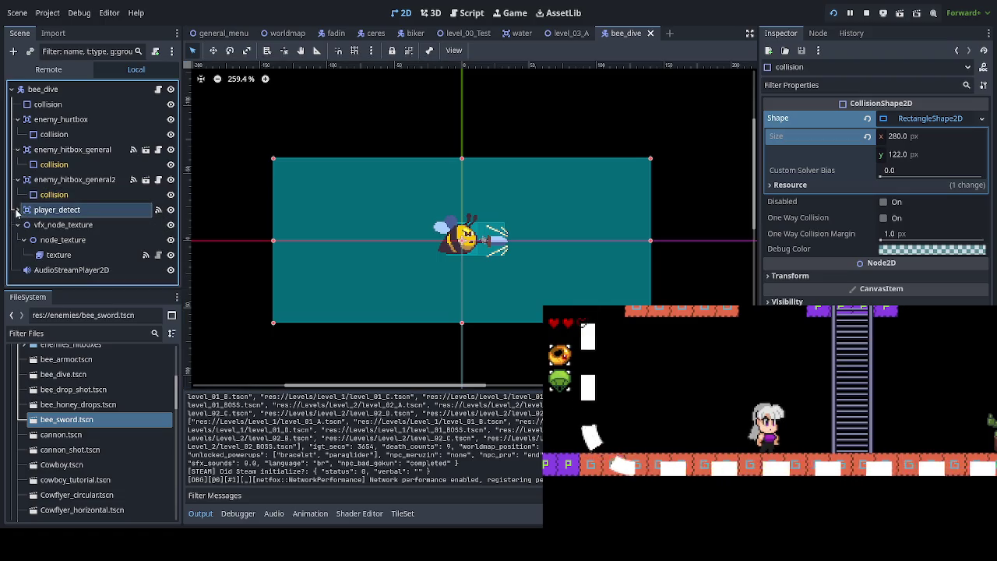
- Collapse the hitbox, hurtbox and vfx nodes in the scene tree and save bee_dive
{"action": "left_click", "coordinate": [17, 179]}
{"action": "left_click", "coordinate": [17, 150]}
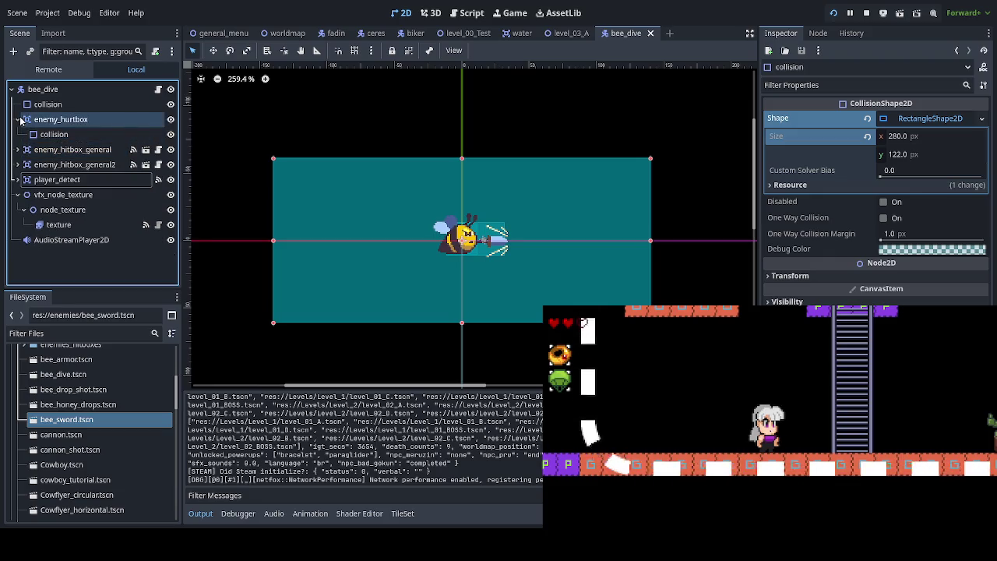
{"action": "left_click", "coordinate": [17, 119]}
{"action": "left_click", "coordinate": [17, 180]}
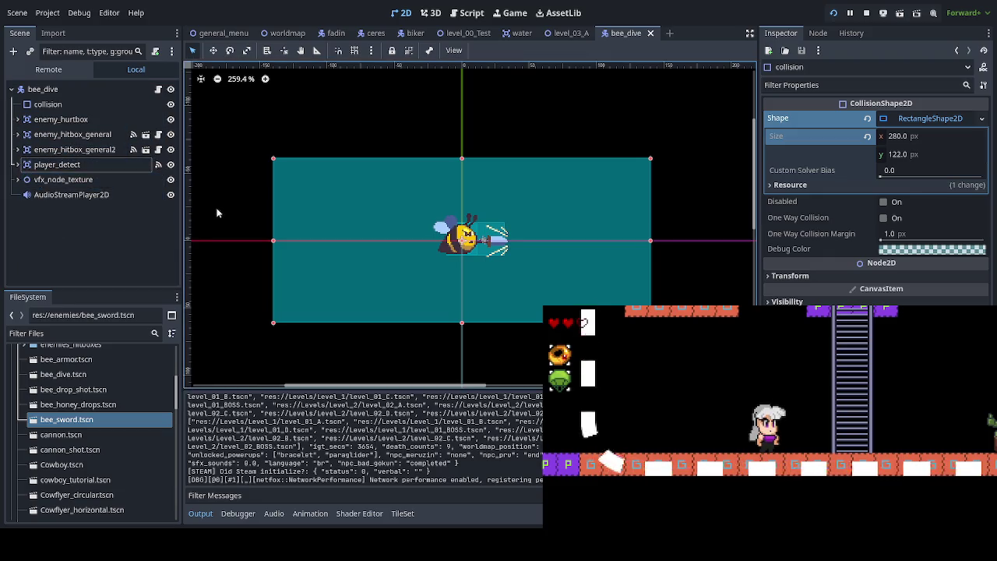
{"action": "key", "text": "ctrl+s"}
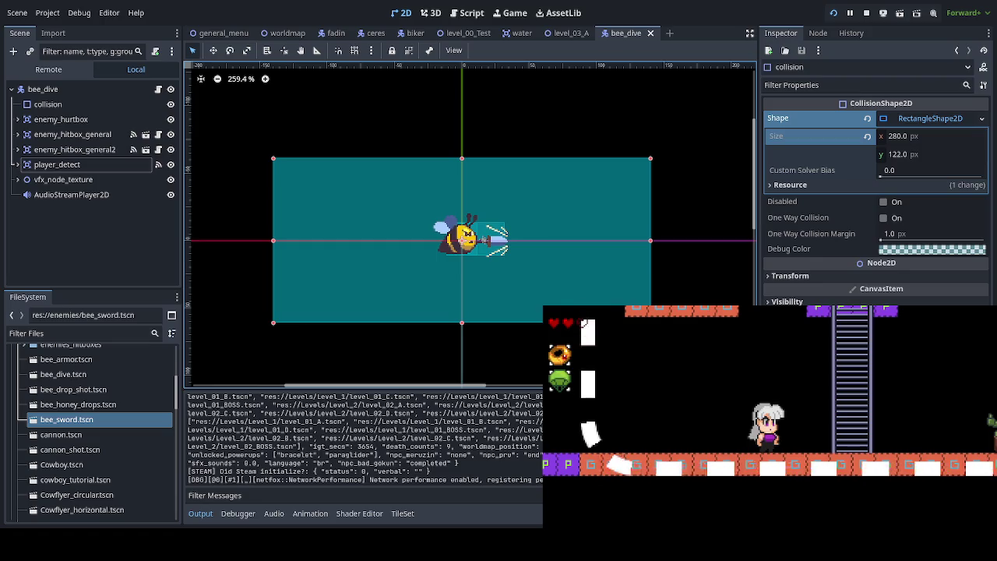
- Walk the character right, jump and land, then climb the ladder to its top
{"action": "key", "text": "Right"}
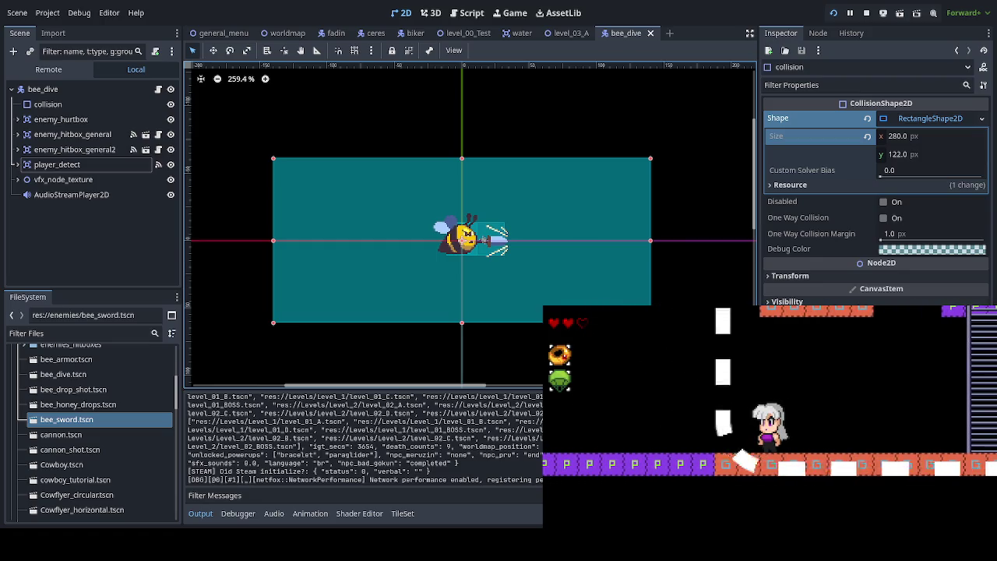
{"action": "key", "text": "Left"}
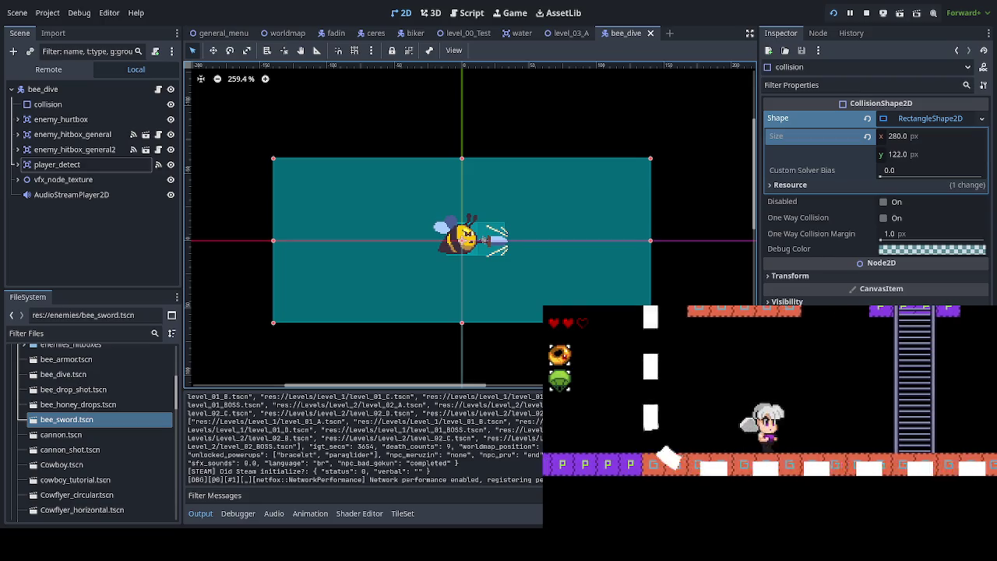
{"action": "key", "text": "space"}
{"action": "key", "text": "Right"}
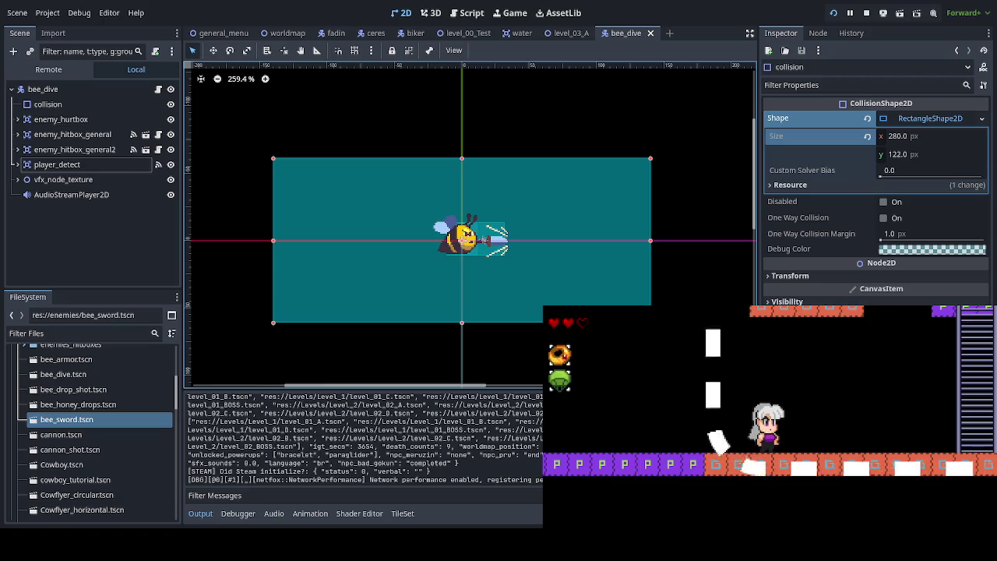
{"action": "key", "text": "Right"}
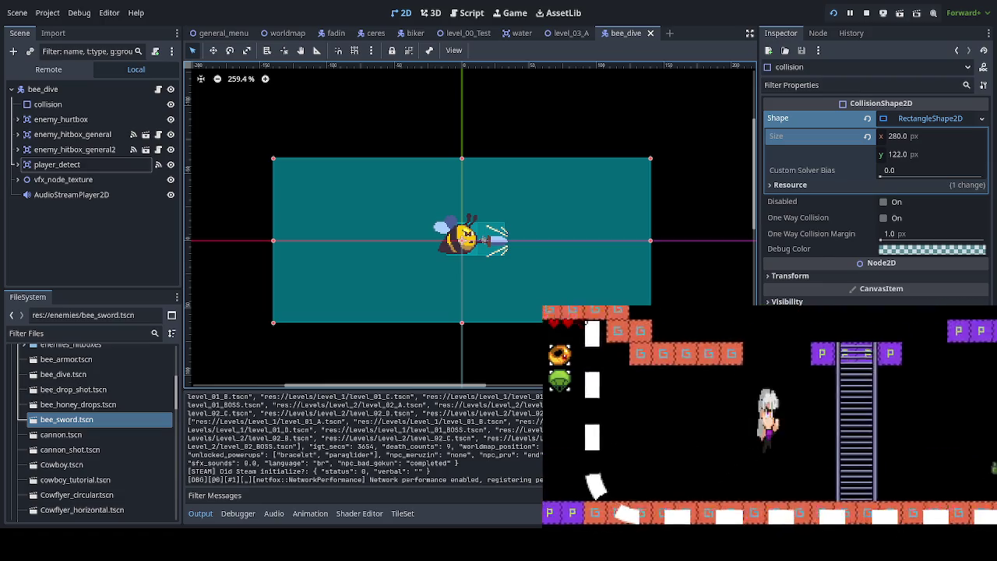
{"action": "key", "text": "Up"}
{"action": "key", "text": "Left"}
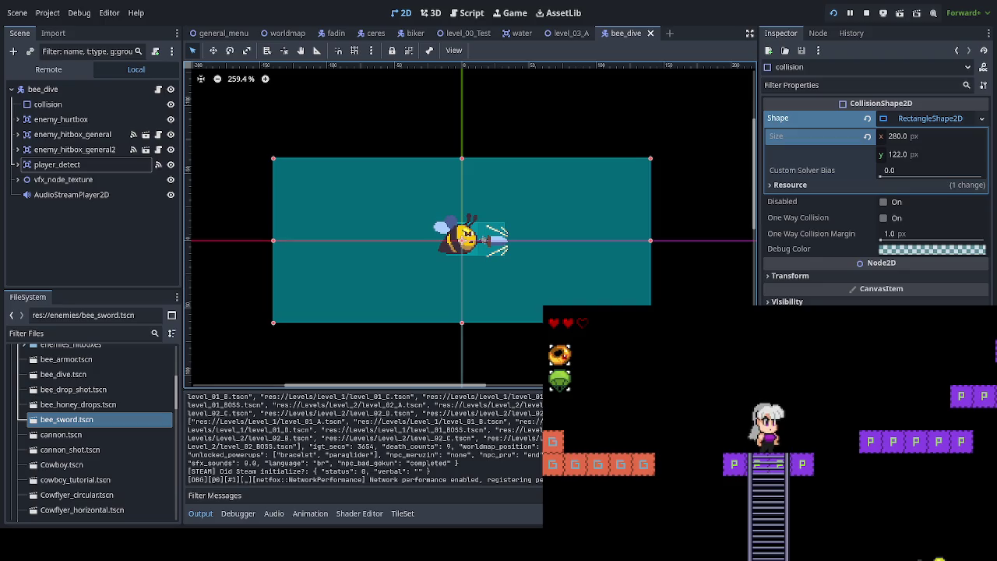
- Climb the ladder onto the purple platform and jump left off the ladder top
{"action": "key", "text": "space"}
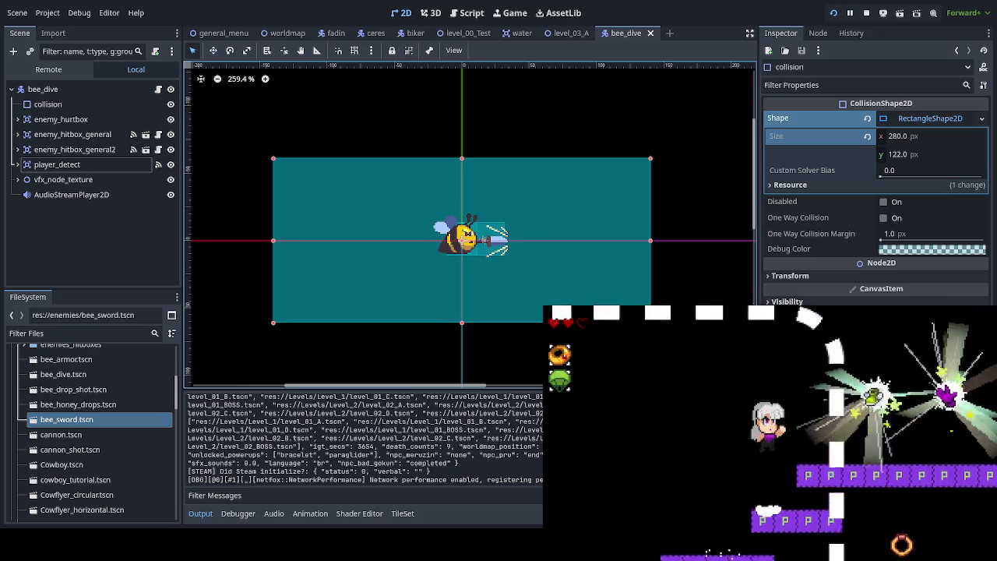
{"action": "key", "text": "Right"}
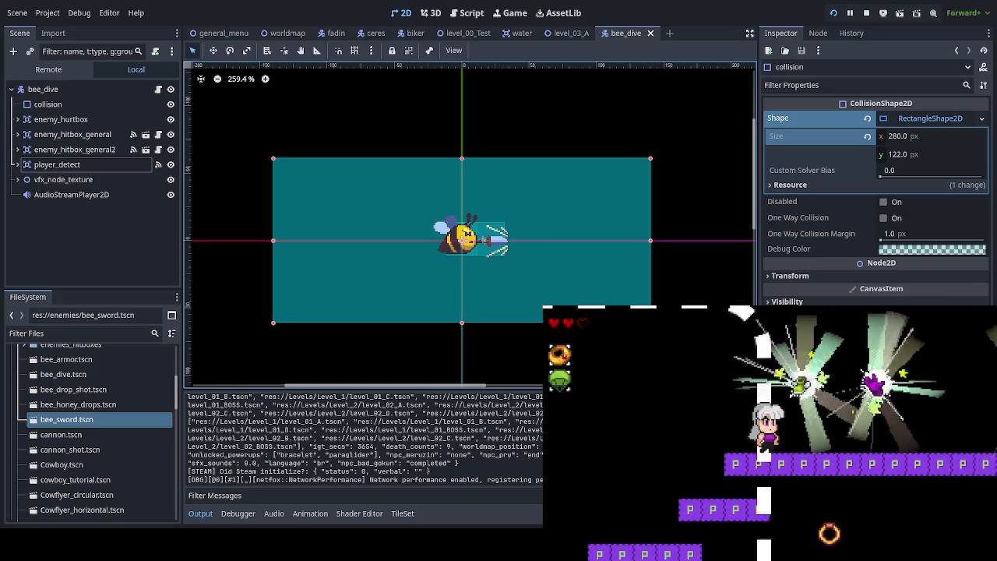
{"action": "key", "text": "Left"}
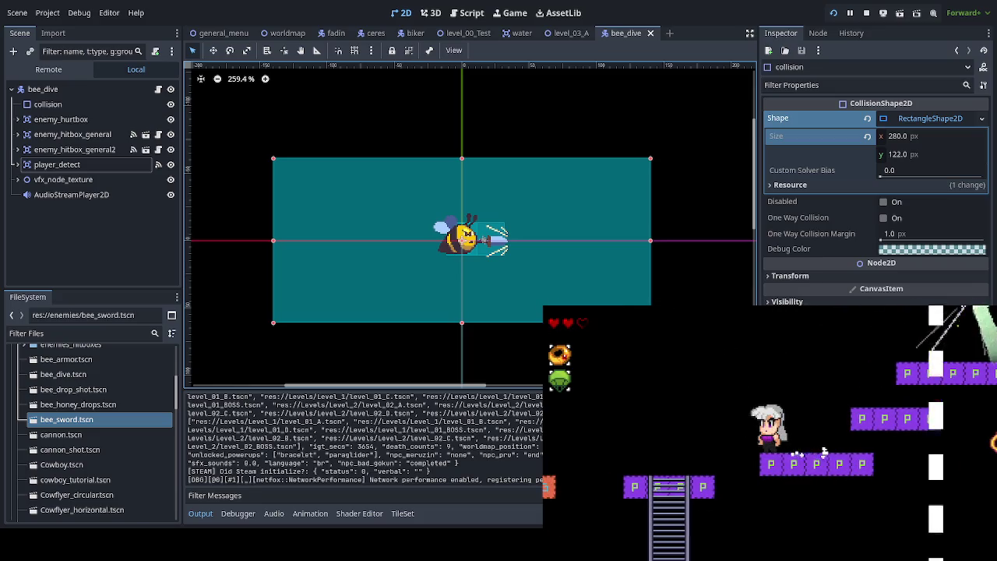
{"action": "key", "text": "Left"}
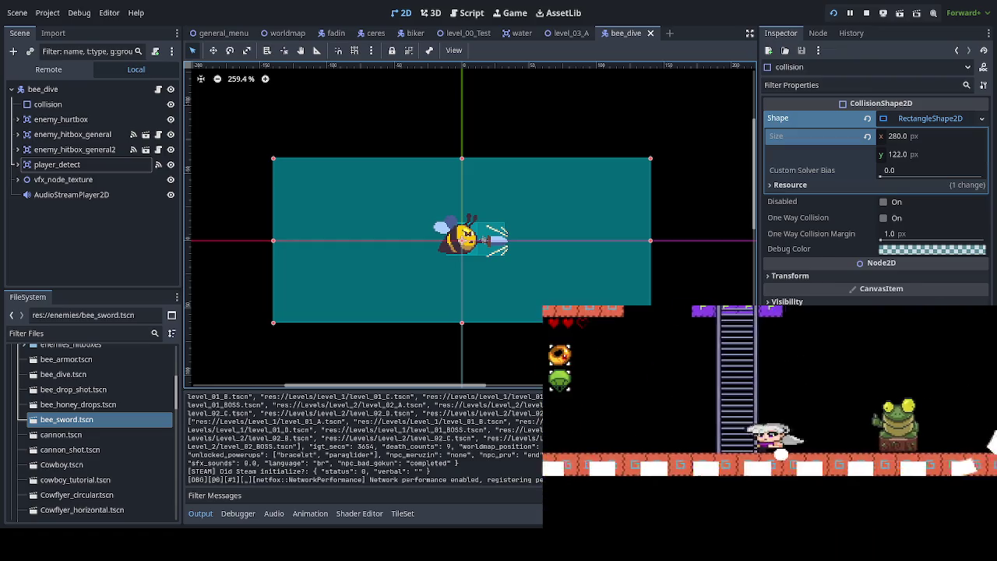
{"action": "key", "text": "Up"}
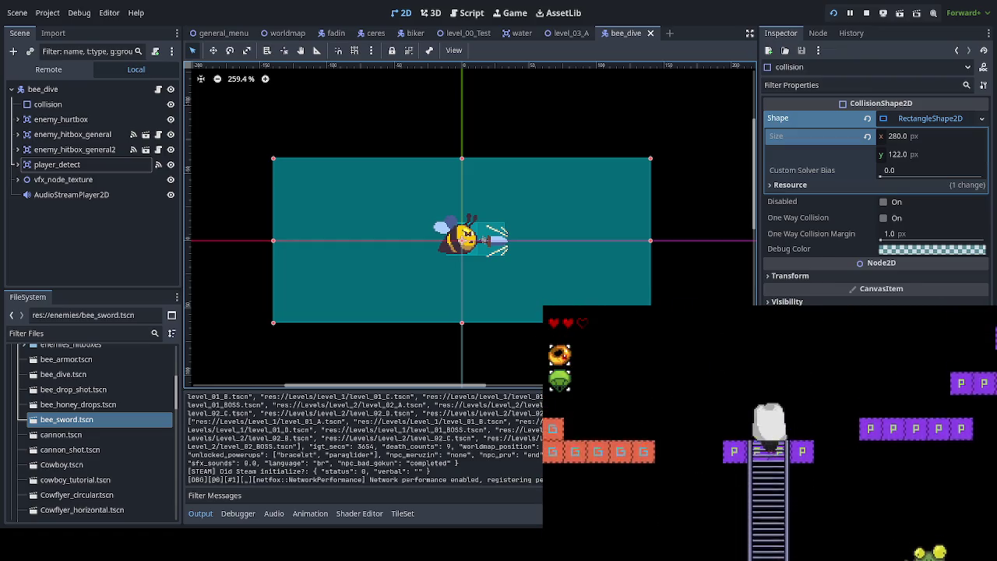
{"action": "key", "text": "Left"}
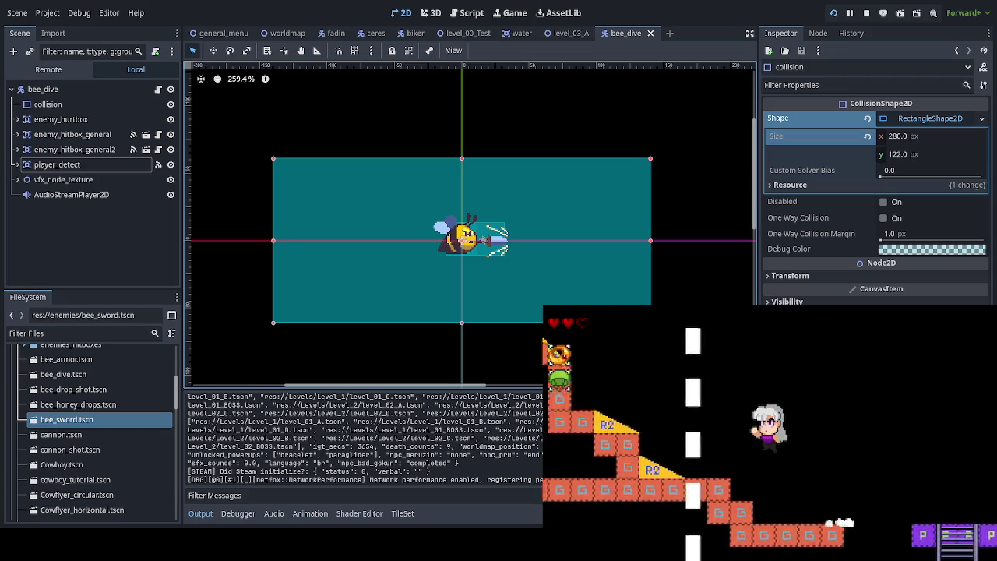
- Move right past the red stairs into the next area and climb the ladder down and up
{"action": "key", "text": "Right"}
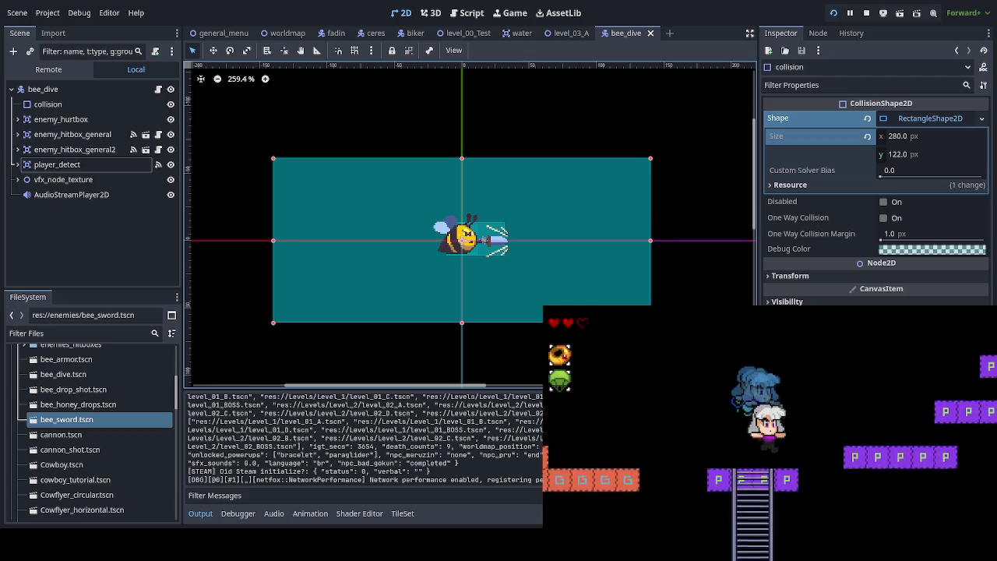
{"action": "key", "text": "Right"}
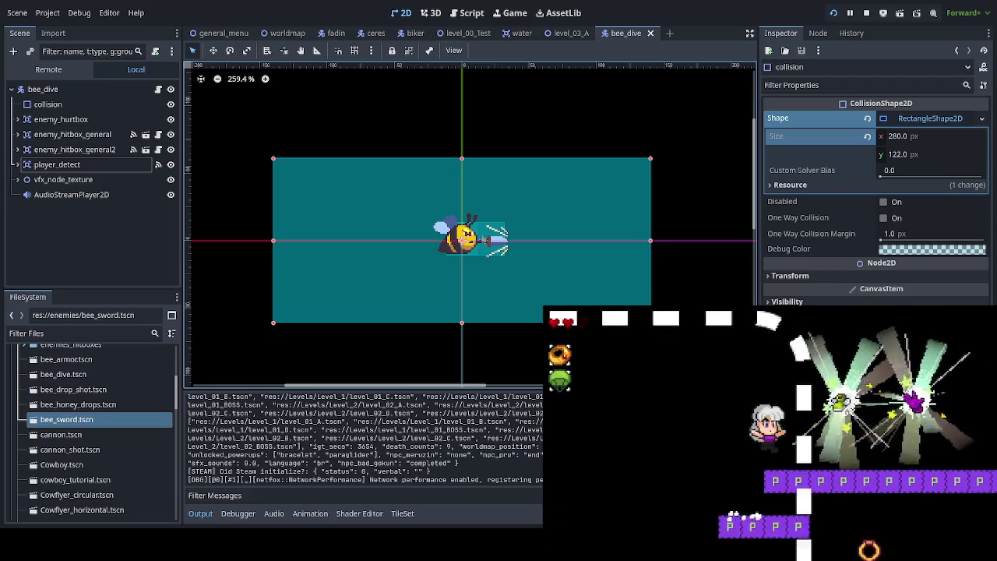
{"action": "key", "text": "Right"}
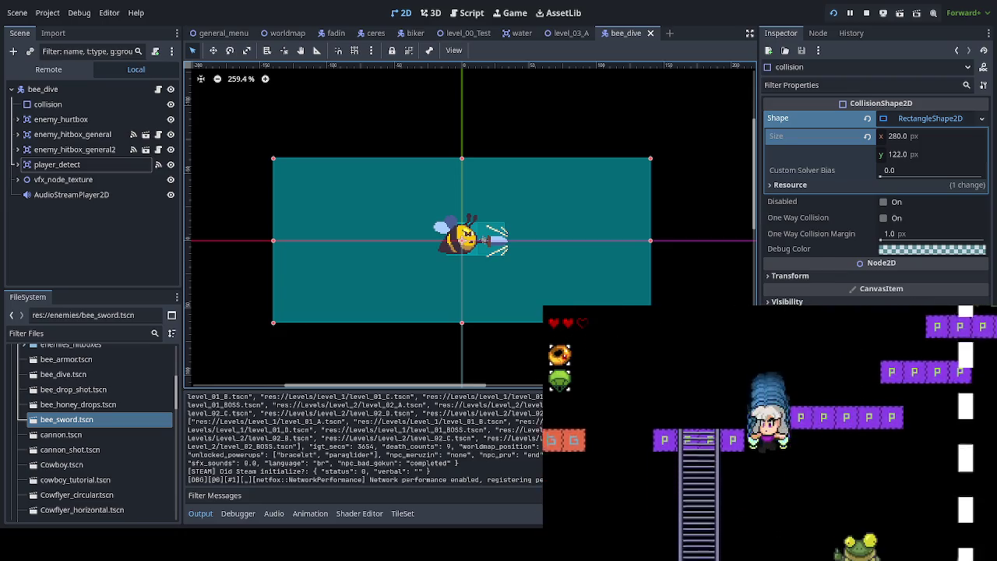
{"action": "key", "text": "Left"}
{"action": "key", "text": "Down"}
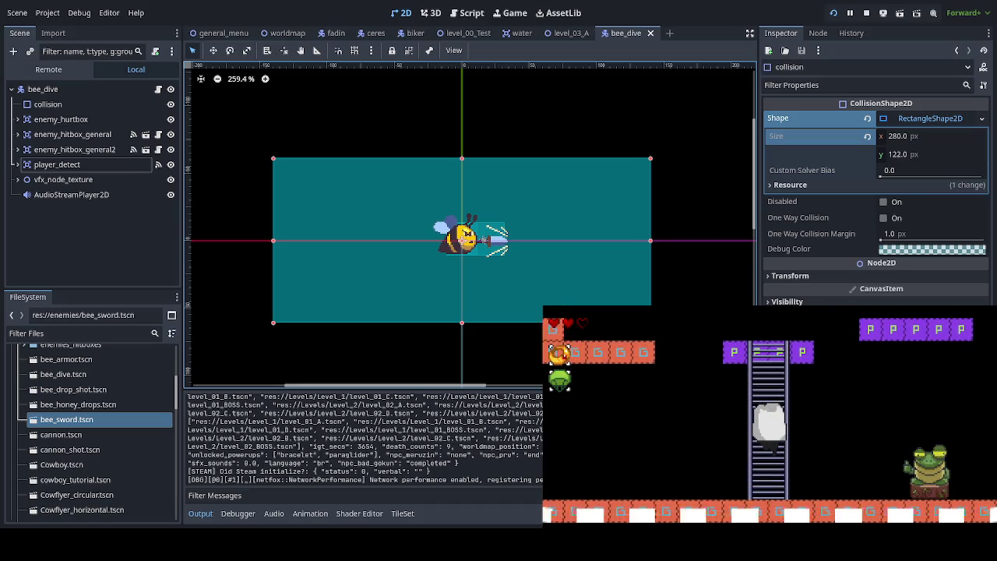
{"action": "key", "text": "Up"}
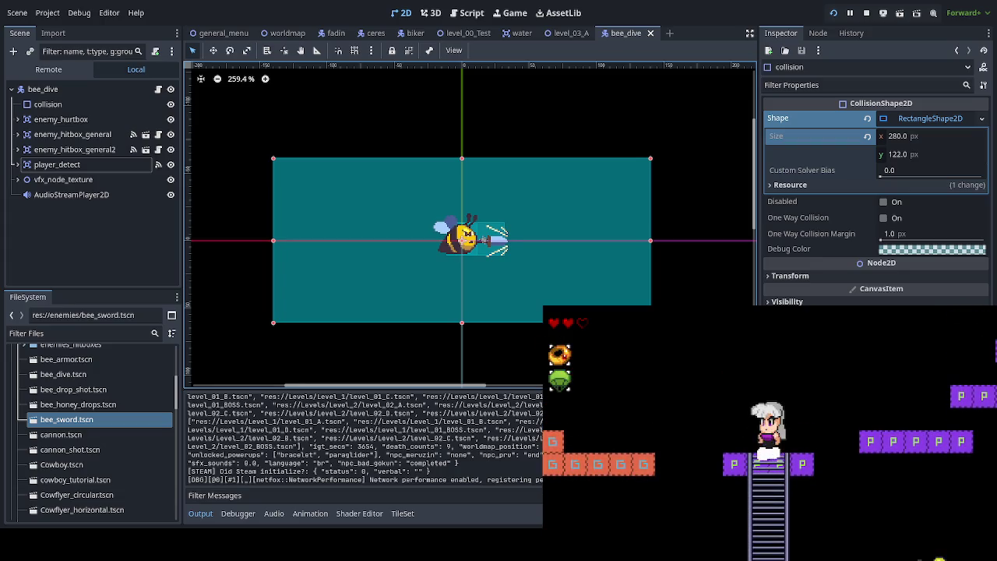
{"action": "key", "text": "Down"}
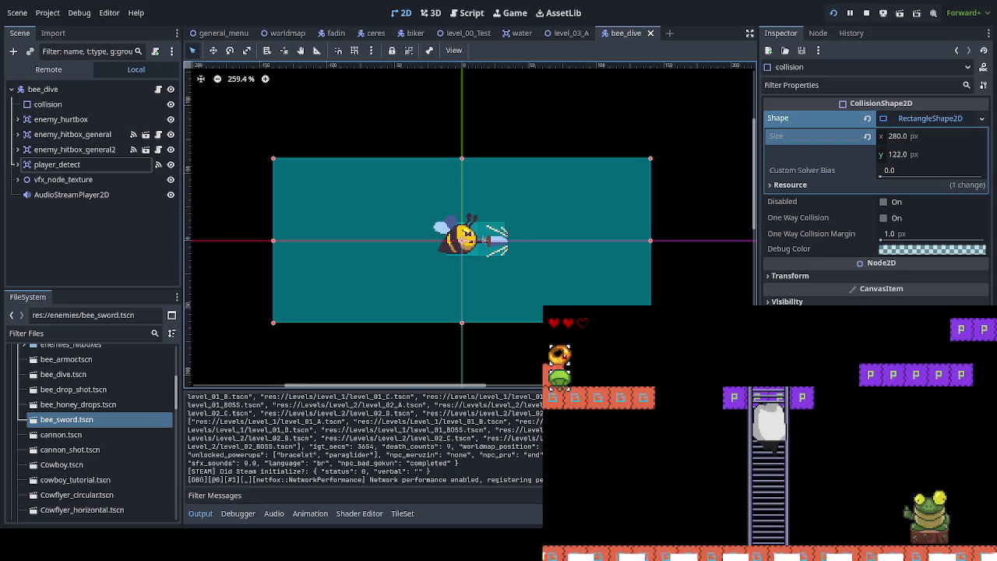
- Repeatedly drop through the red one-way platform and jump back onto it
{"action": "key", "text": "Down"}
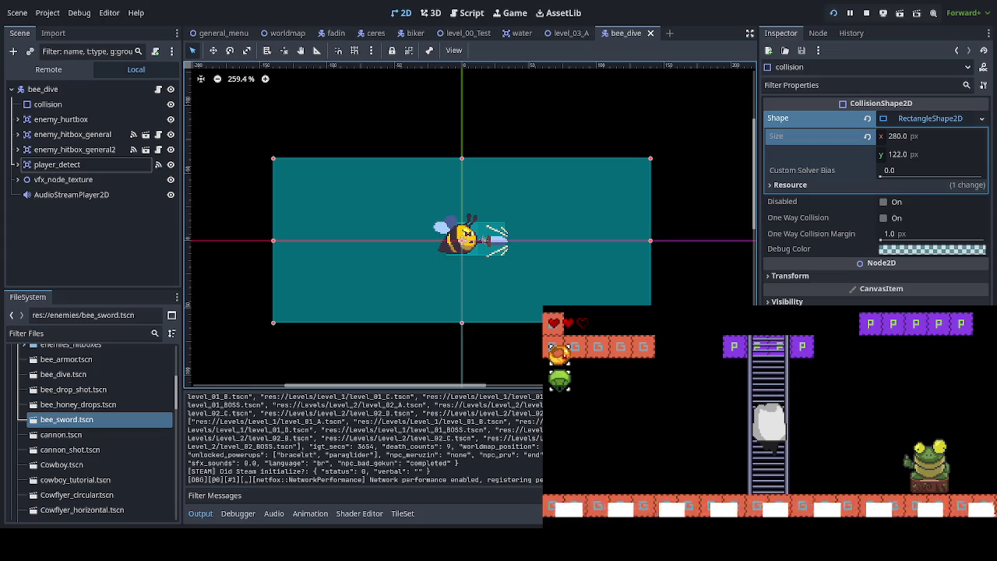
{"action": "key", "text": "space"}
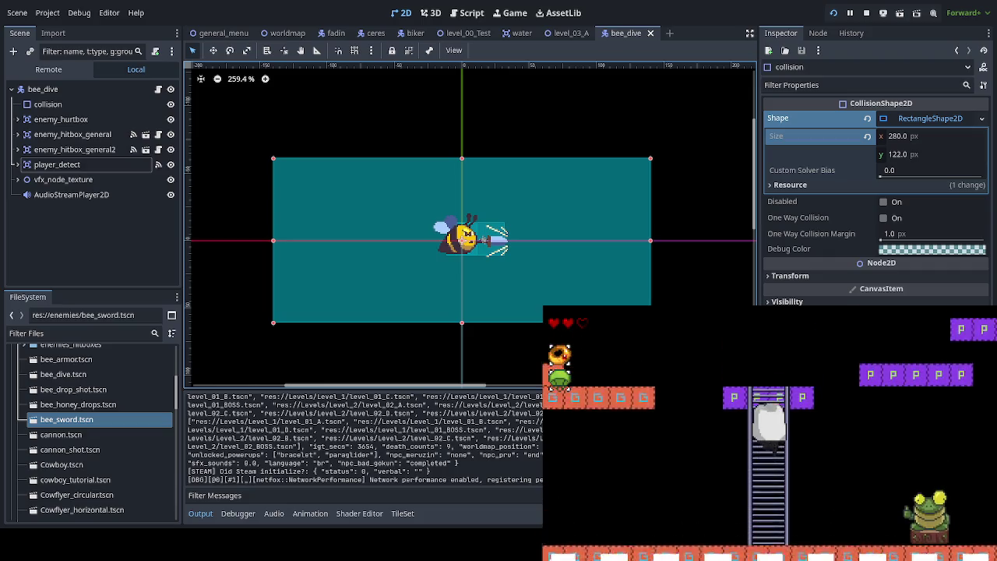
{"action": "key", "text": "Down"}
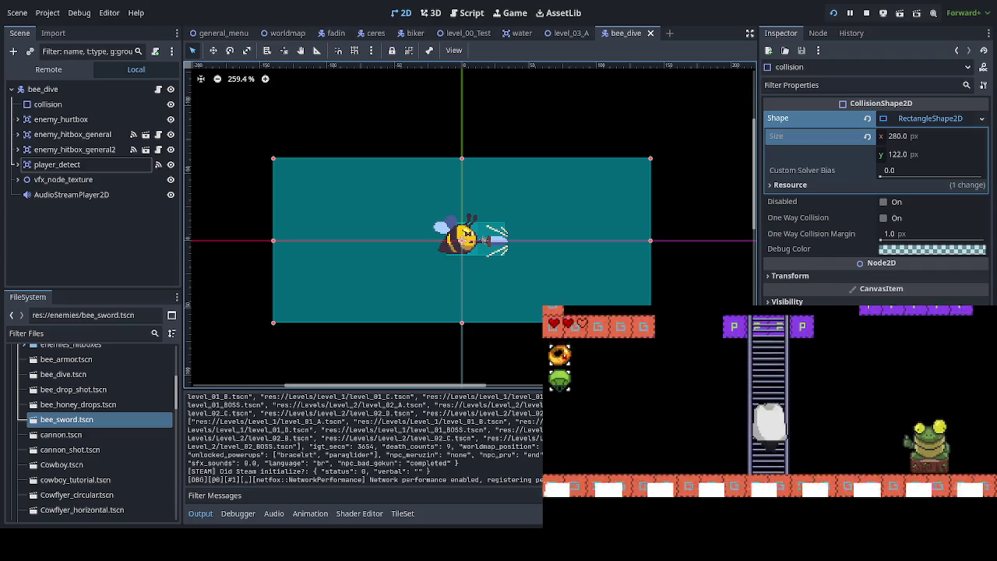
{"action": "key", "text": "space"}
{"action": "key", "text": "Down"}
{"action": "key", "text": "space"}
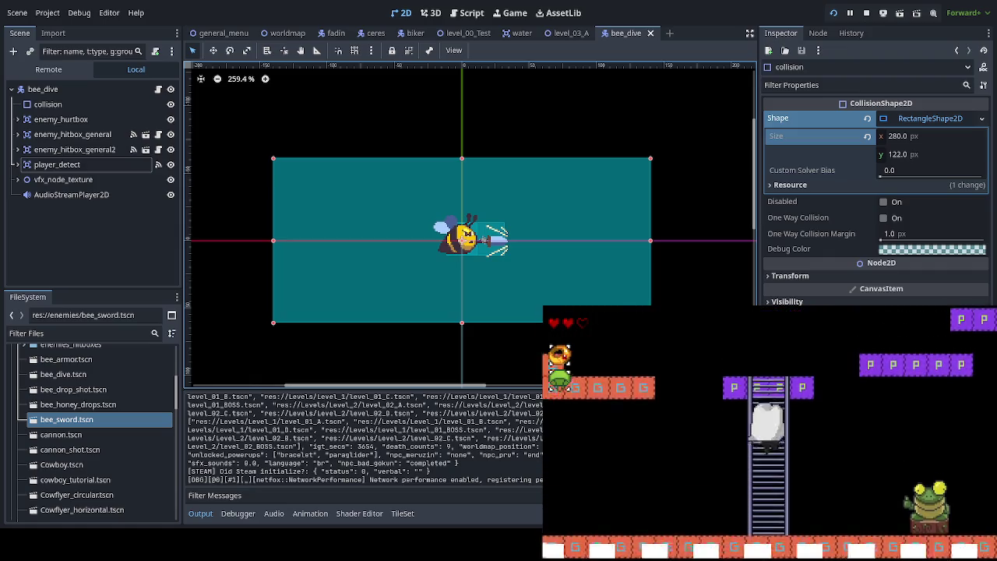
{"action": "key", "text": "Down"}
{"action": "key", "text": "space"}
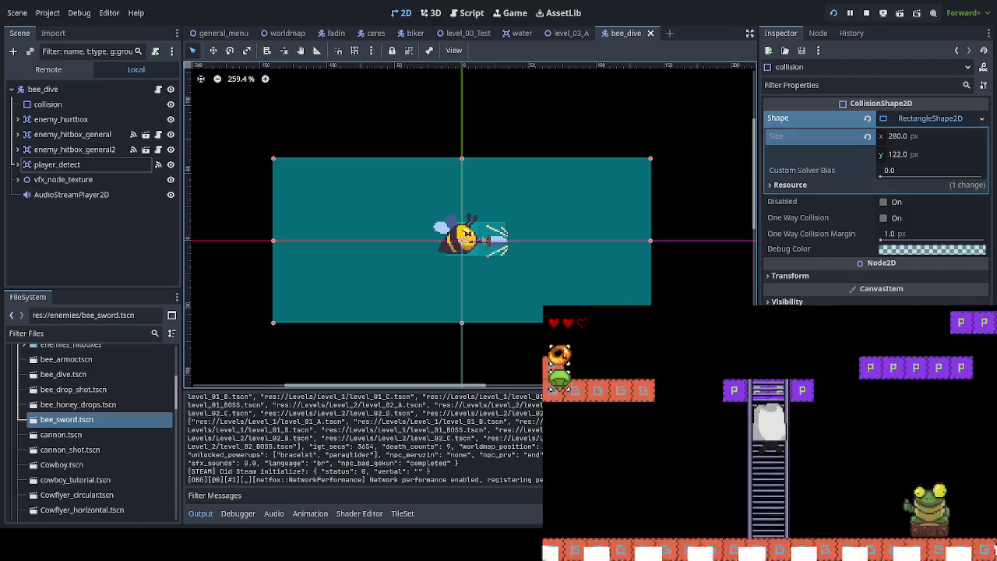
{"action": "key", "text": "Down"}
{"action": "key", "text": "space"}
{"action": "key", "text": "Down"}
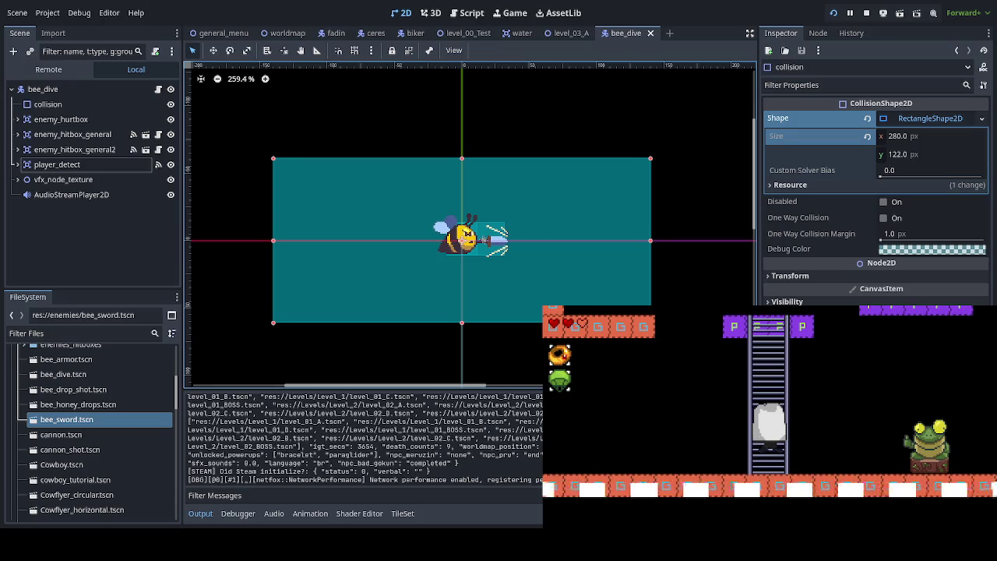
- Jump off the ladder beside the frog, then walk left and climb to the top platform
{"action": "key", "text": "Down"}
{"action": "key", "text": "Up"}
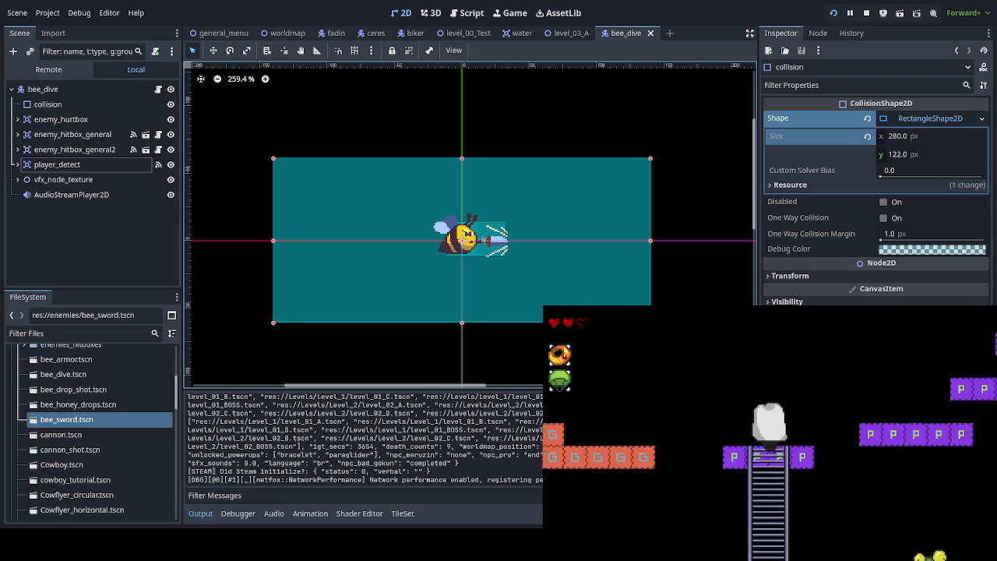
{"action": "key", "text": "space"}
{"action": "key", "text": "Left"}
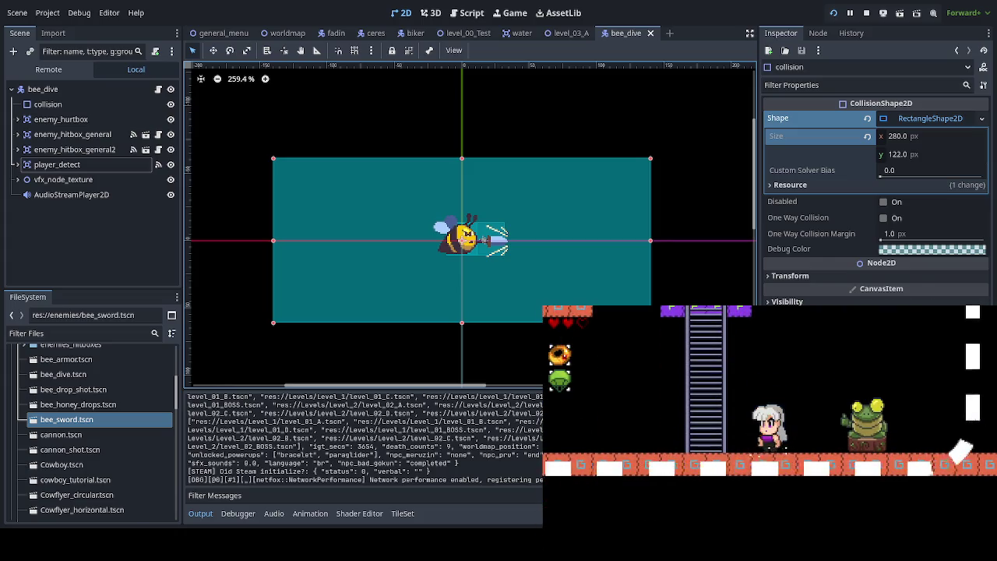
{"action": "key", "text": "Left"}
{"action": "key", "text": "Up"}
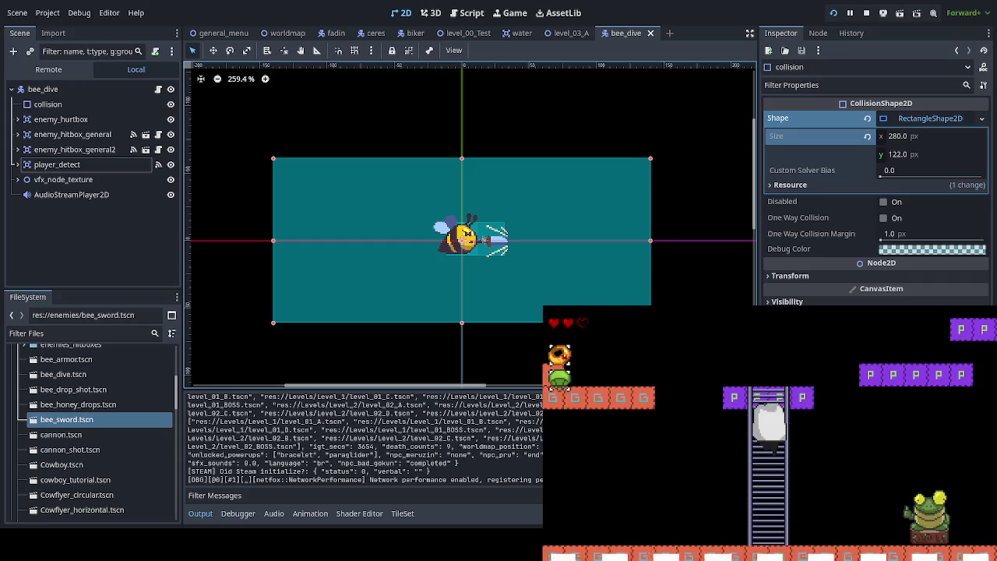
- Drop from the ladder-top platform and jump around the ladder, back over its top
{"action": "key", "text": "Down"}
{"action": "key", "text": "Left"}
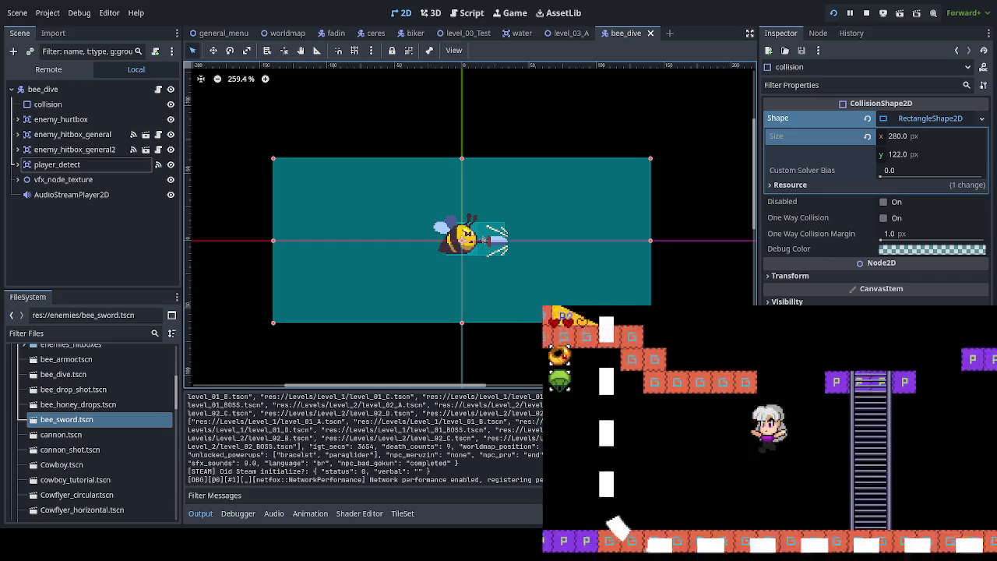
{"action": "key", "text": "Right"}
{"action": "key", "text": "Up"}
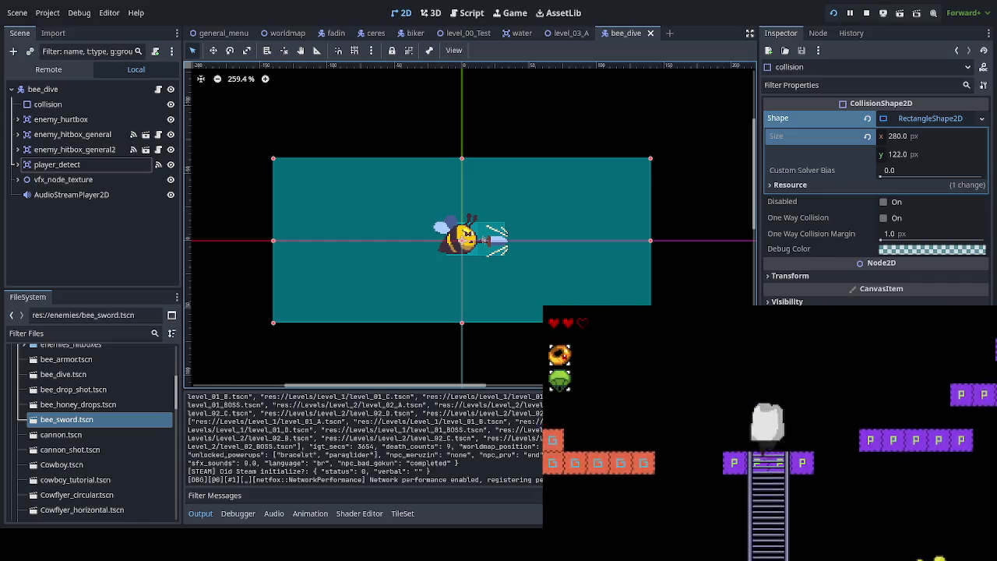
{"action": "key", "text": "Down"}
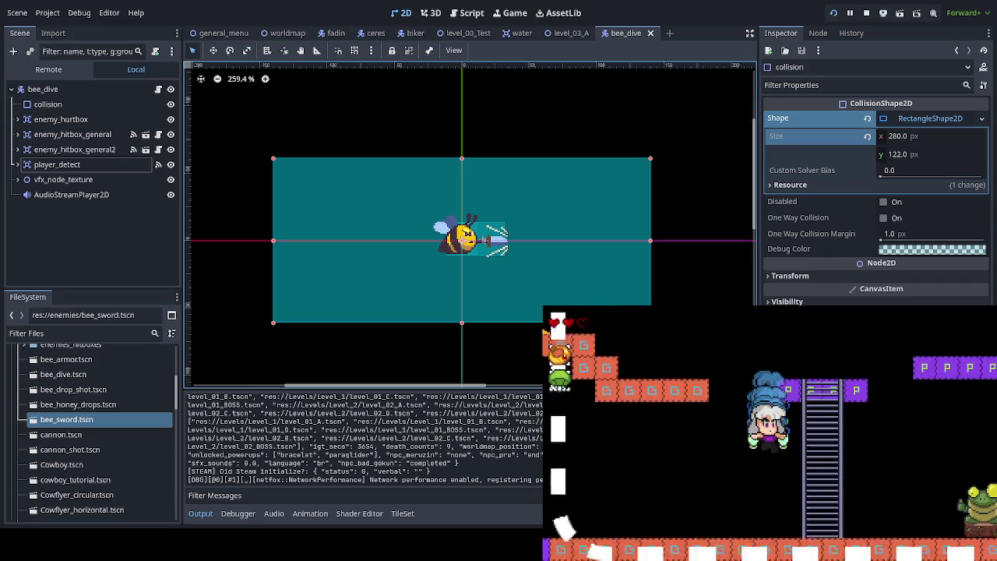
{"action": "key", "text": "Up"}
{"action": "key", "text": "Left"}
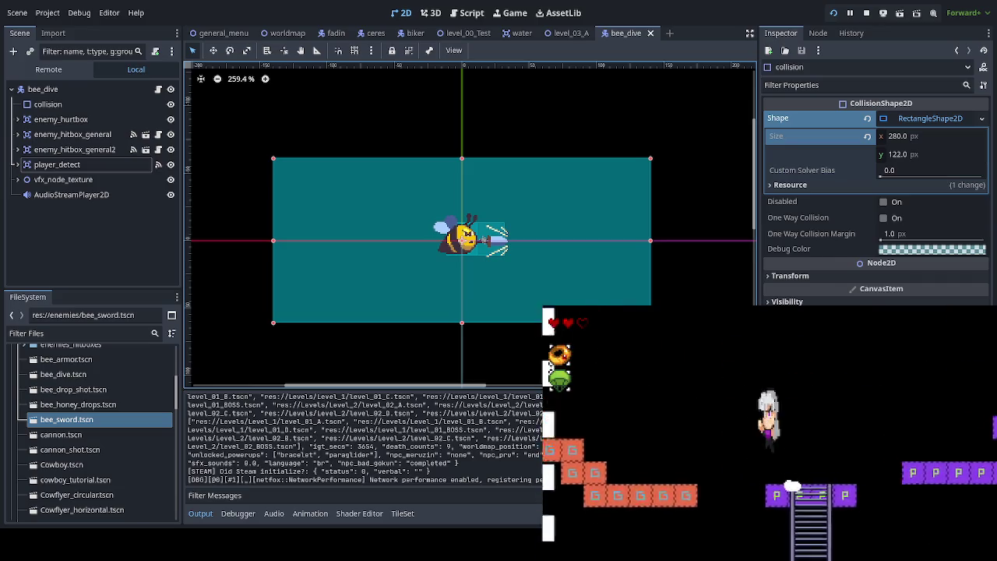
{"action": "key", "text": "Right"}
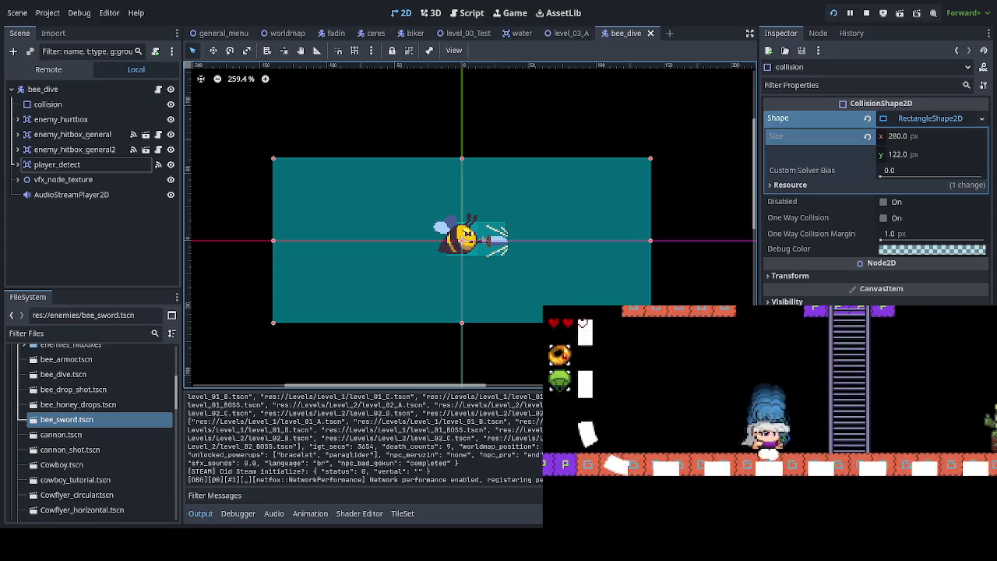
{"action": "key", "text": "Up"}
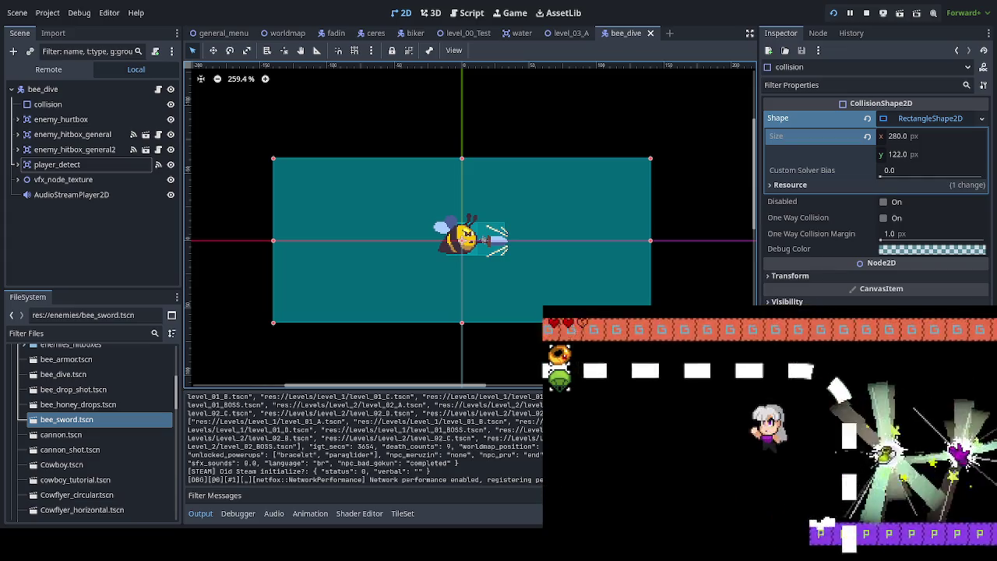
- Run right into the boss room, then dash back left onto the orange staircase
{"action": "key", "text": "Right"}
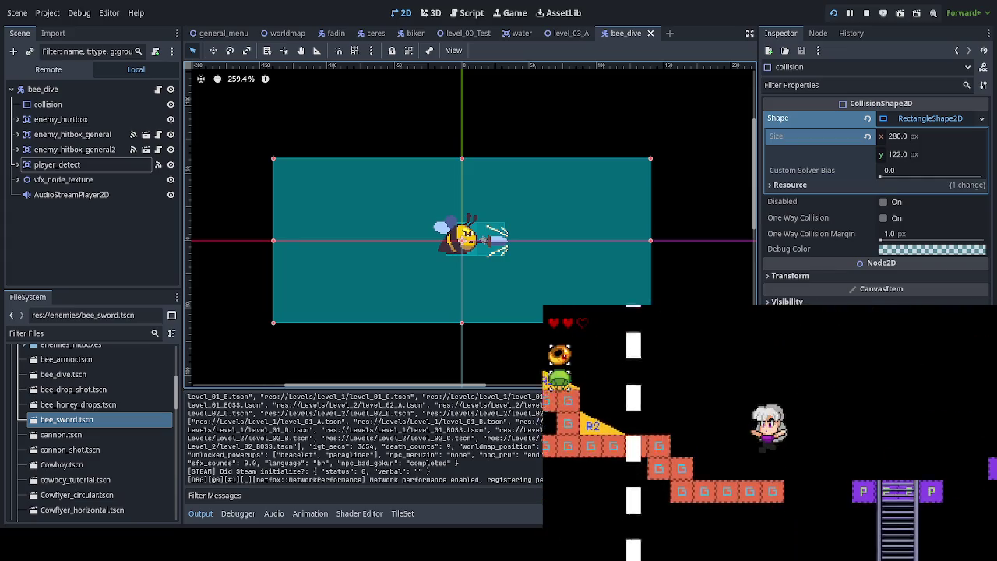
{"action": "key", "text": "Right"}
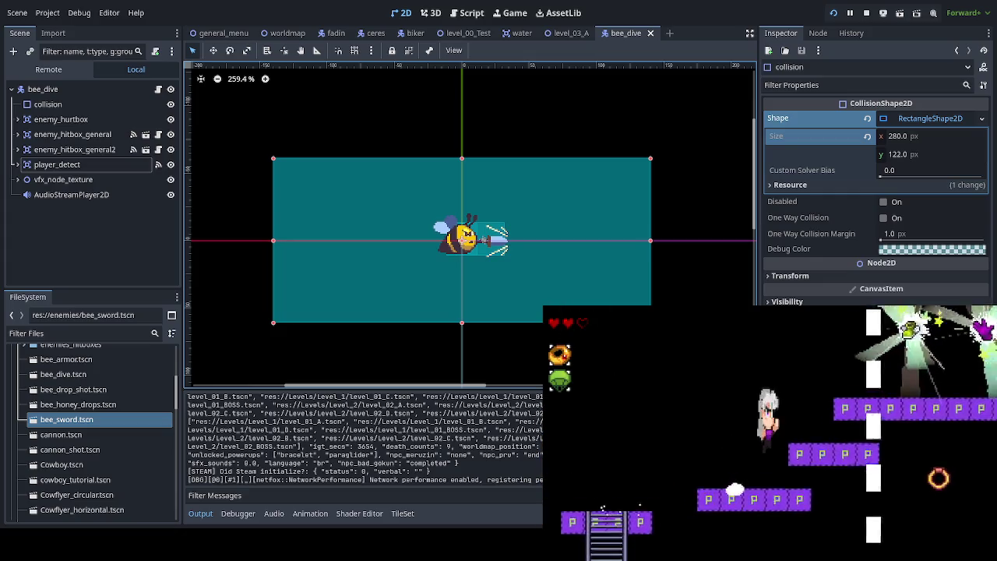
{"action": "key", "text": "Left"}
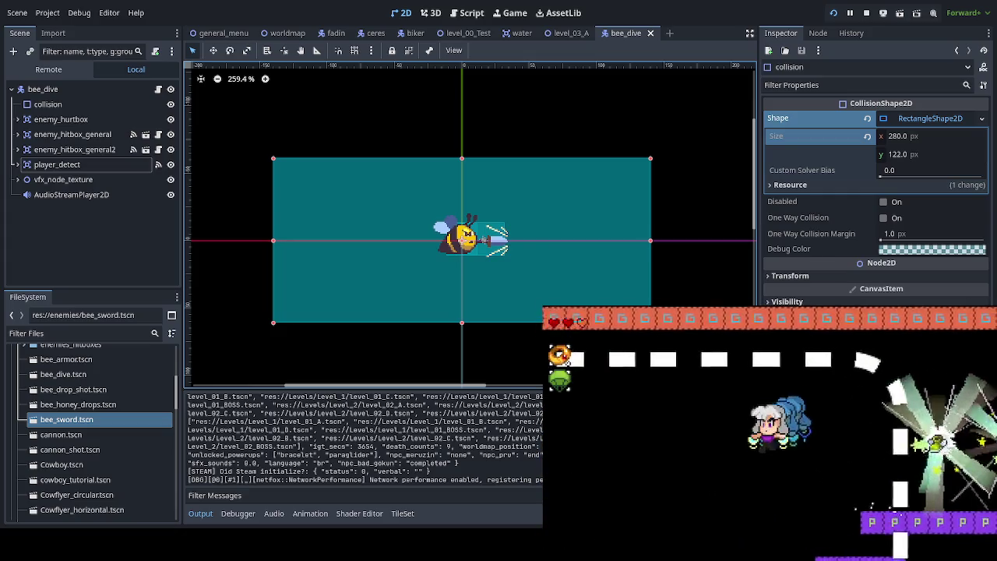
{"action": "key", "text": "Left"}
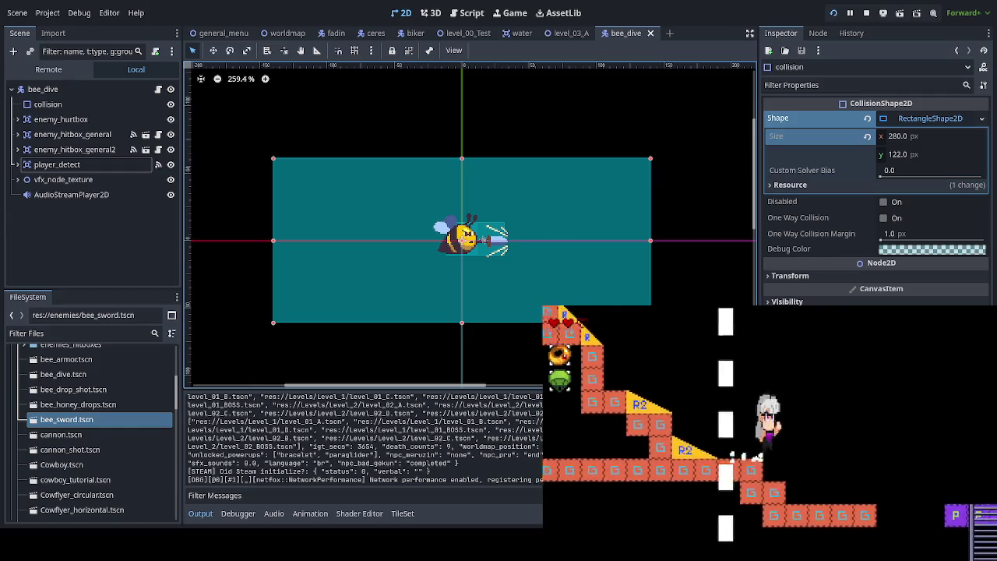
{"action": "key", "text": "Left"}
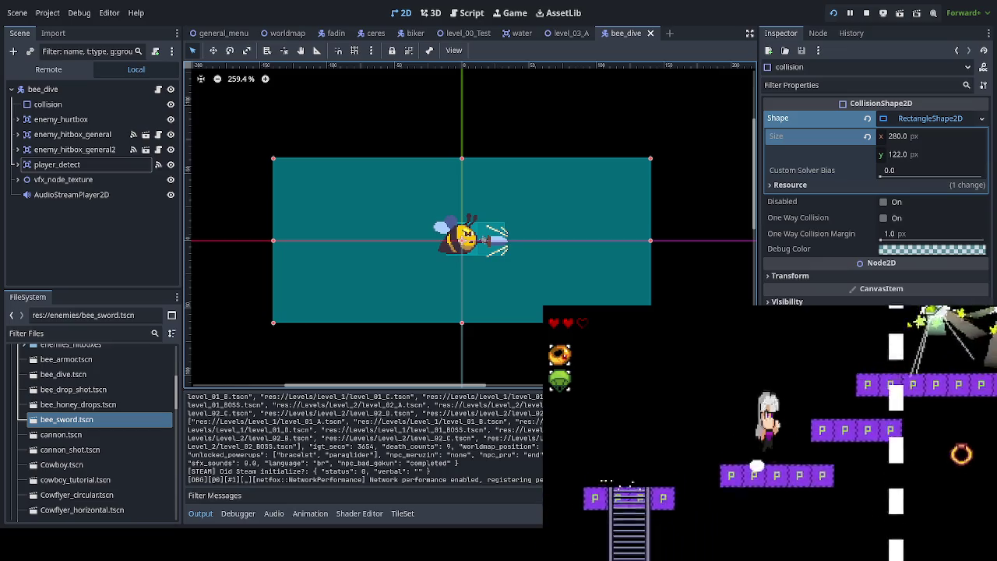
{"action": "key", "text": "Left"}
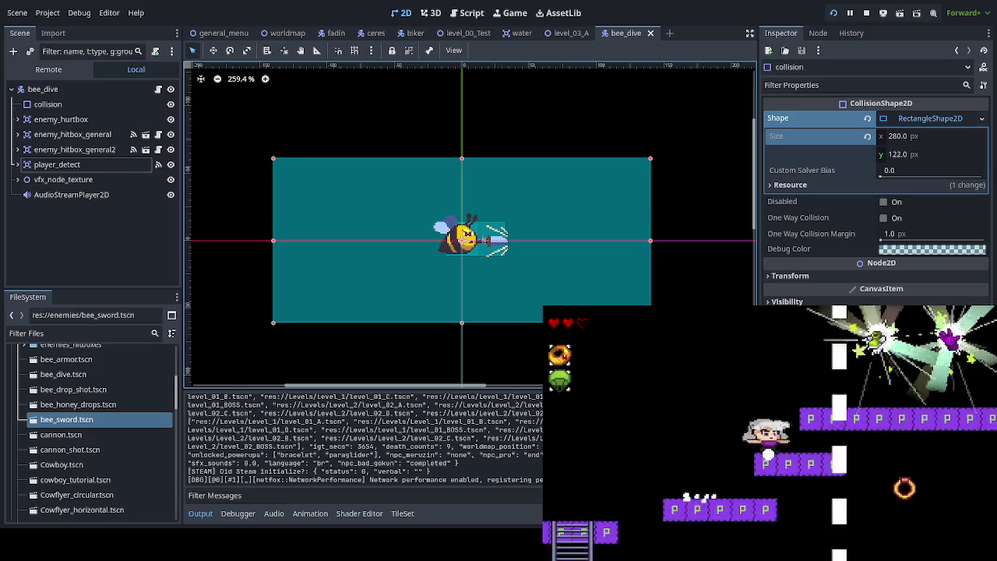
{"action": "key", "text": "Left"}
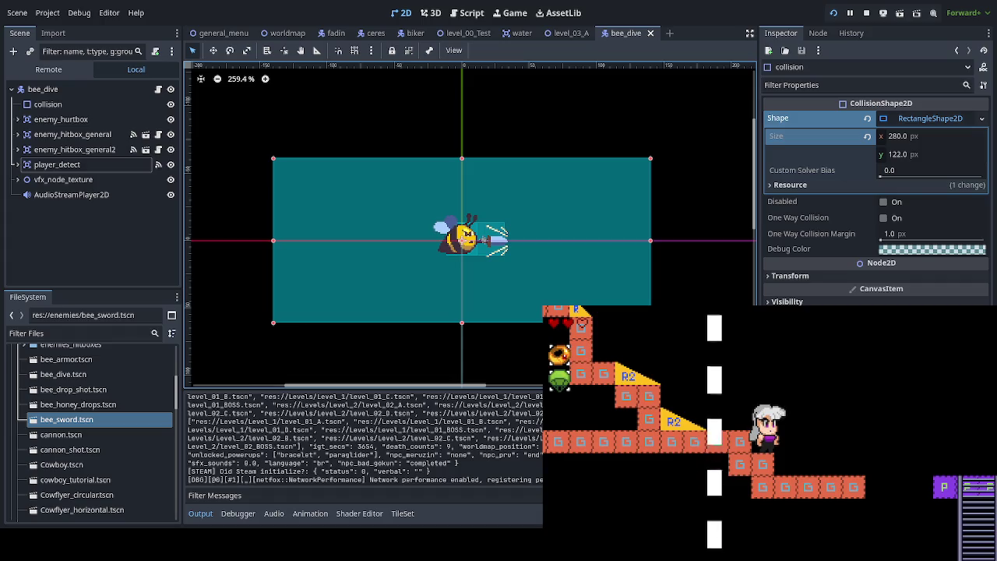
- Climb the ladder, dash right past the frog, and climb the next ladder
{"action": "key", "text": "Right"}
{"action": "key", "text": "Up"}
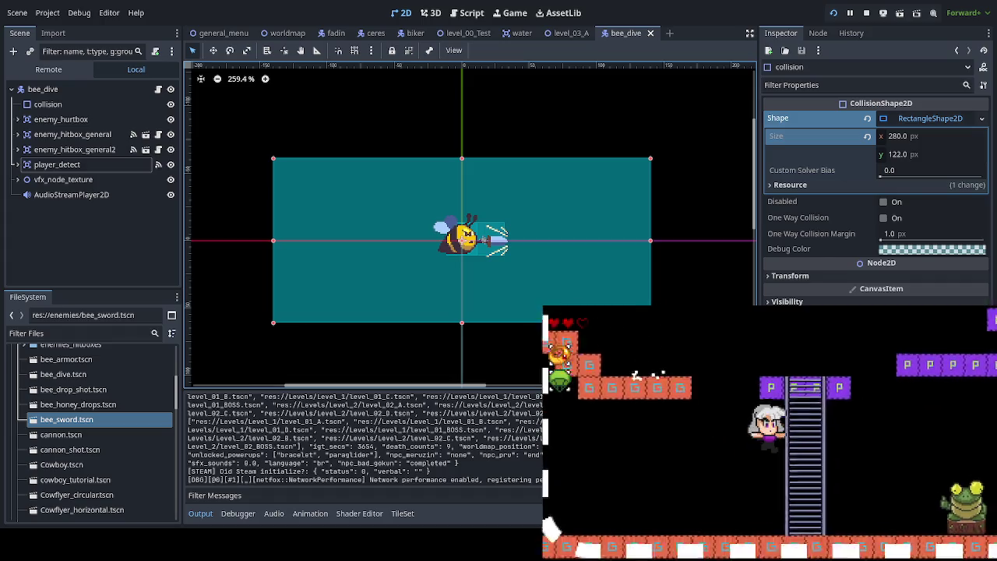
{"action": "key", "text": "Right"}
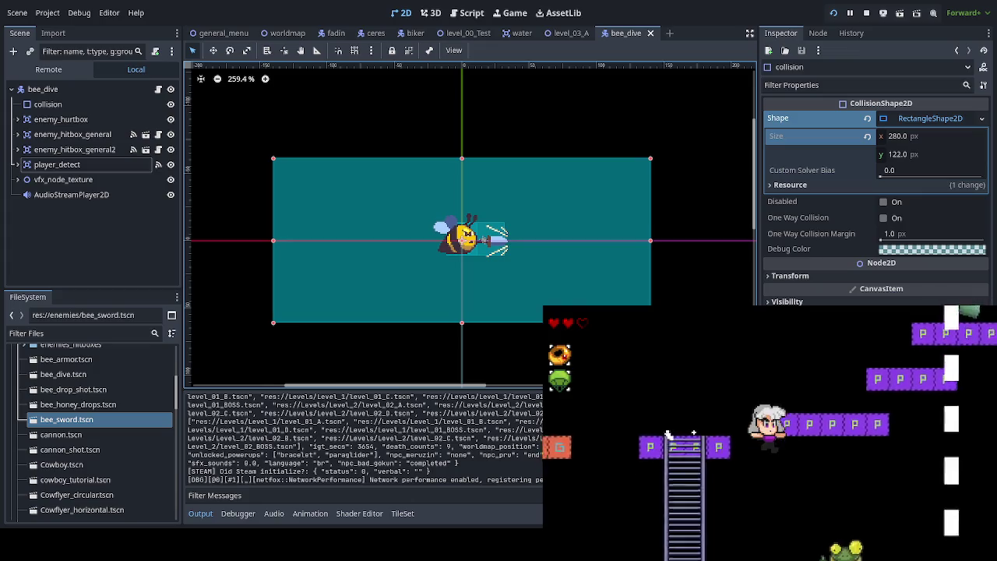
{"action": "key", "text": "Up"}
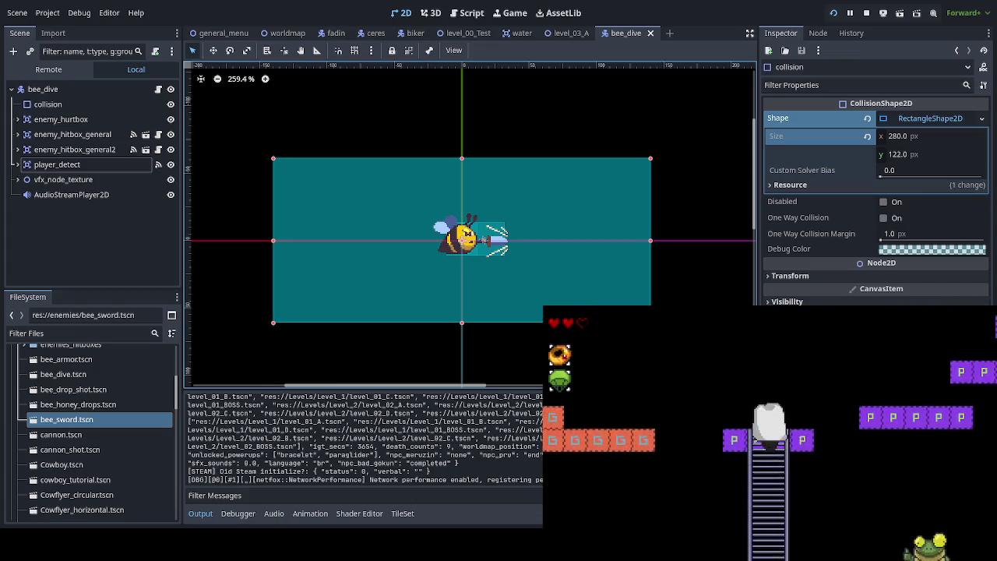
{"action": "key", "text": "Up"}
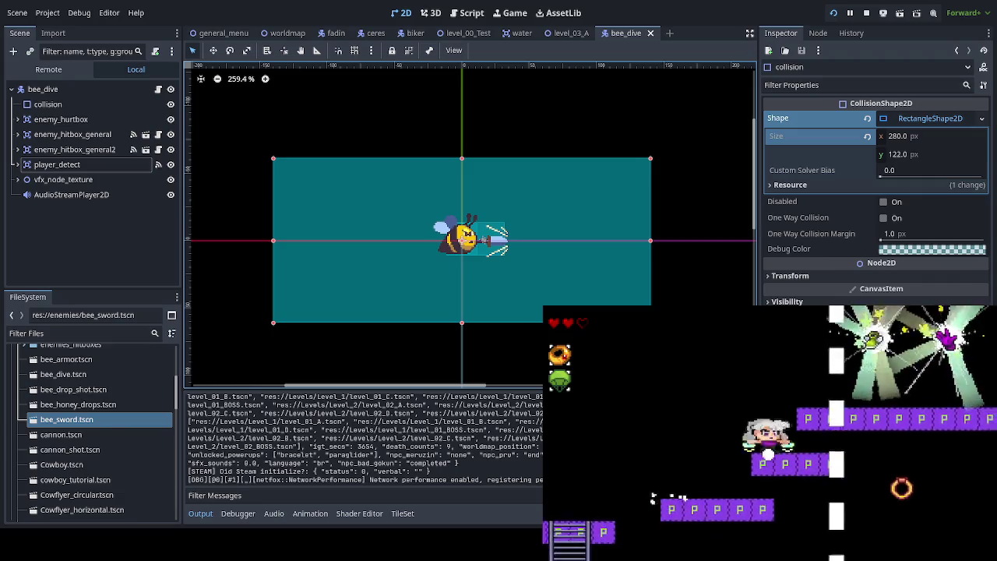
- Dash right to another ladder, climb it, and jump above the higher platform row
{"action": "key", "text": "Right"}
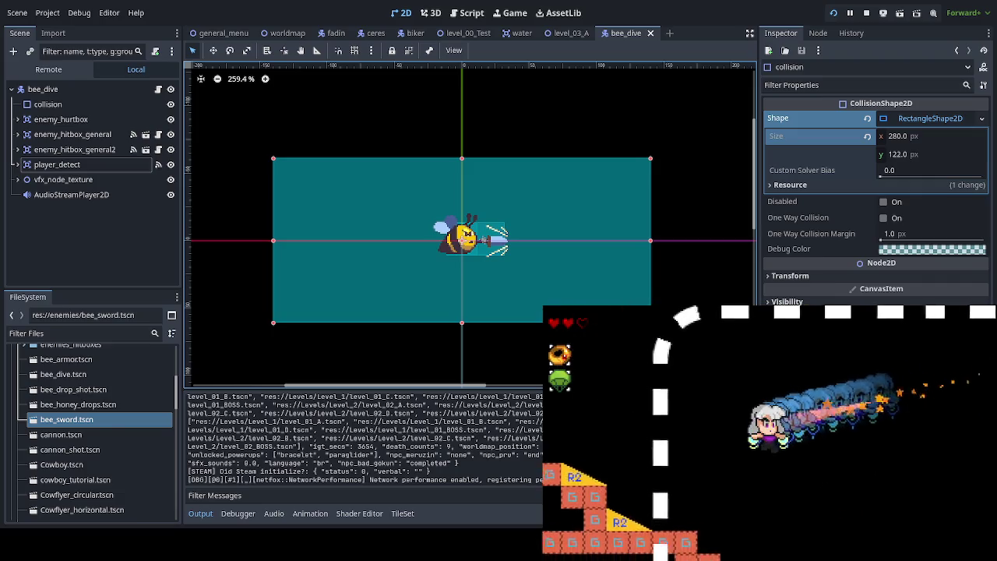
{"action": "key", "text": "Right"}
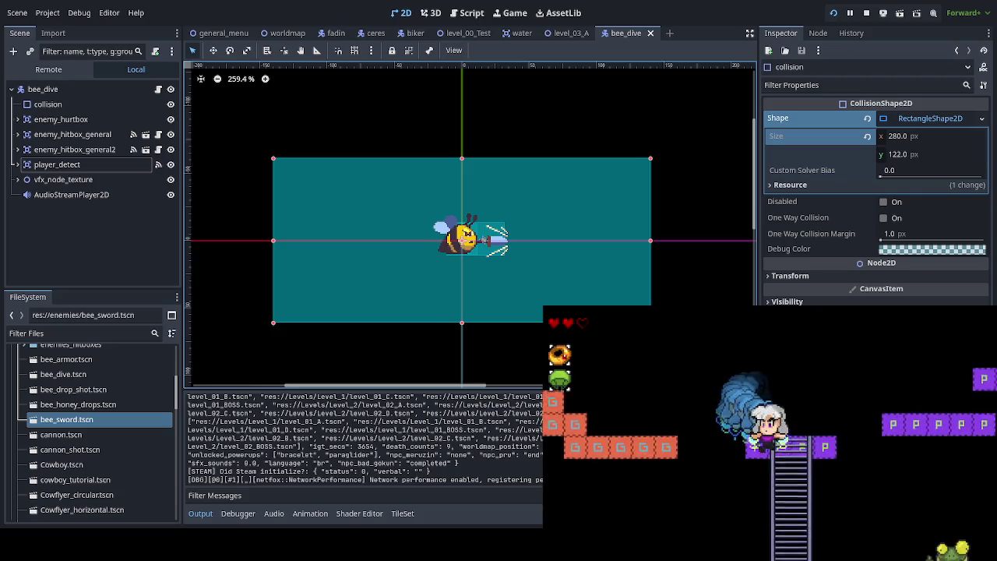
{"action": "key", "text": "Up"}
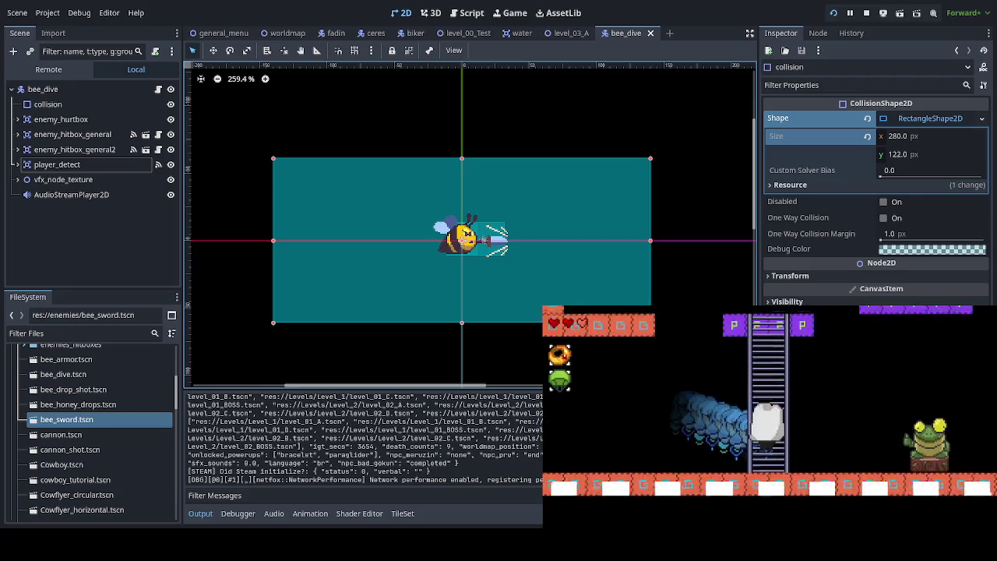
{"action": "key", "text": "Up"}
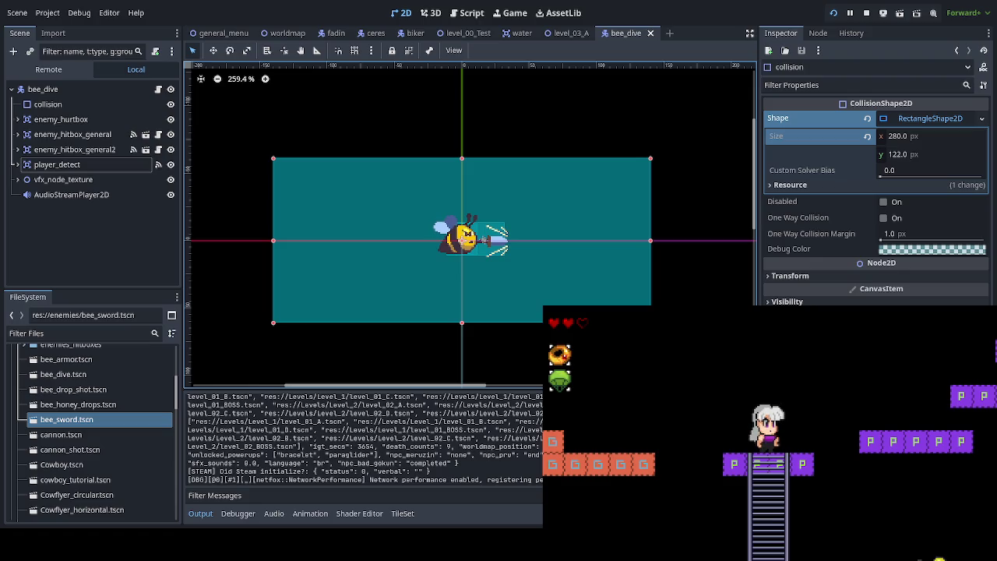
{"action": "key", "text": "Up"}
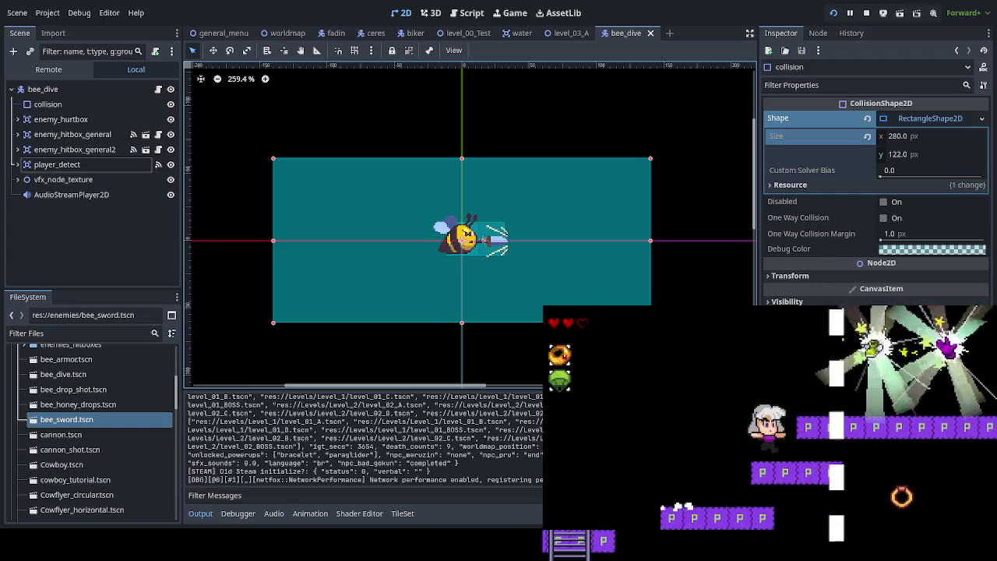
{"action": "key", "text": "Up"}
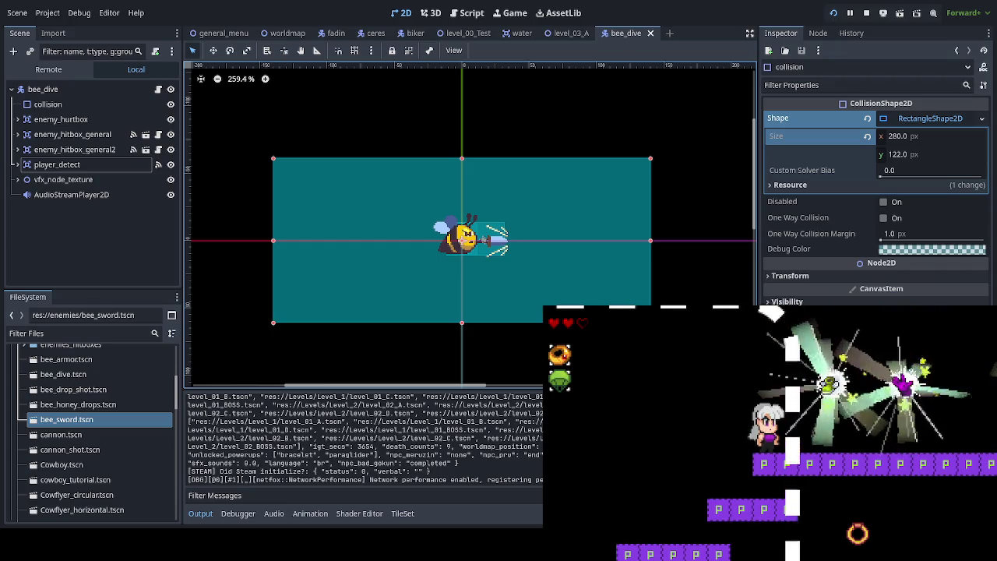
{"action": "key", "text": "Left"}
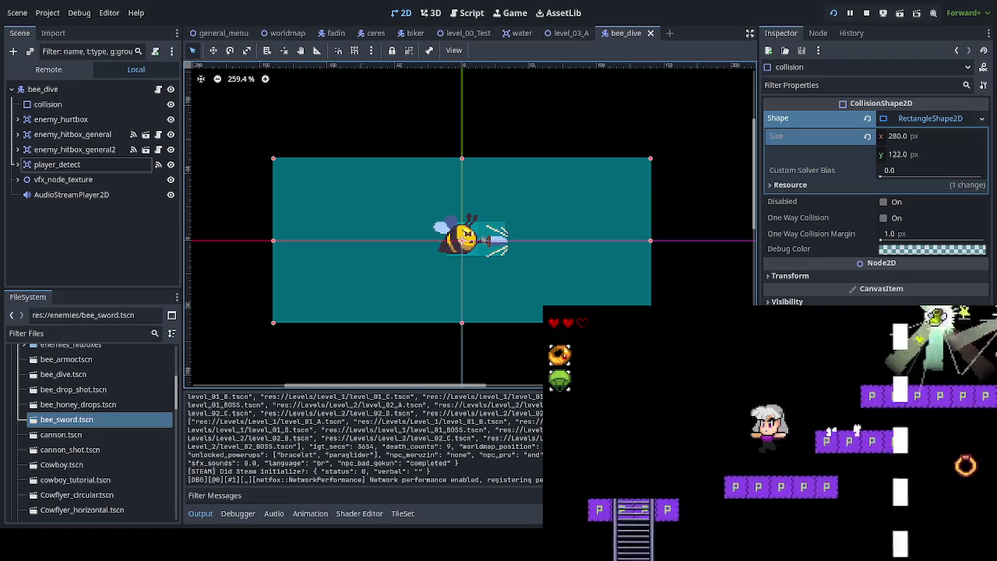
- Walk right into the boss arena, climb down and up the ladder, then jump onto the purple platform
{"action": "key", "text": "Right"}
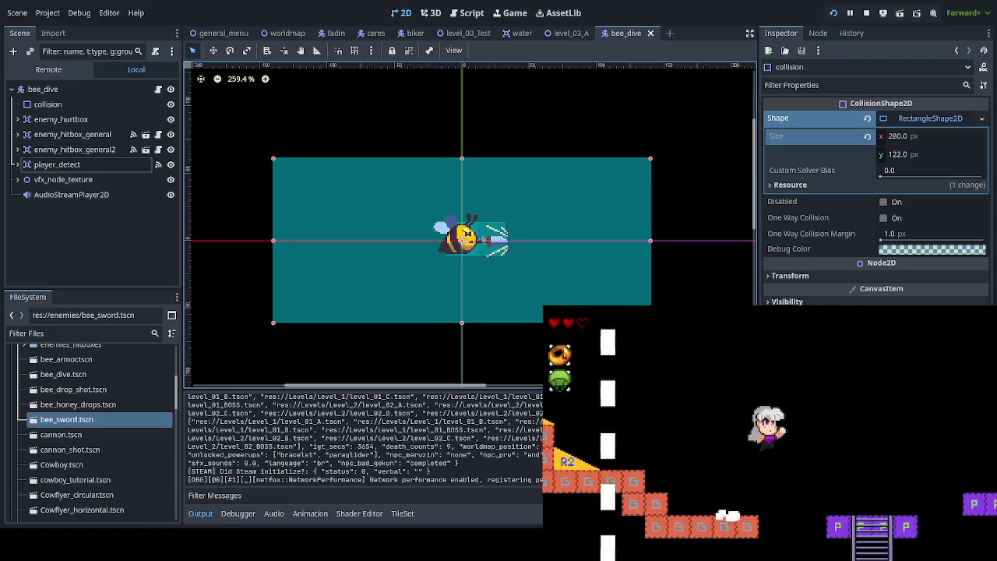
{"action": "key", "text": "Right"}
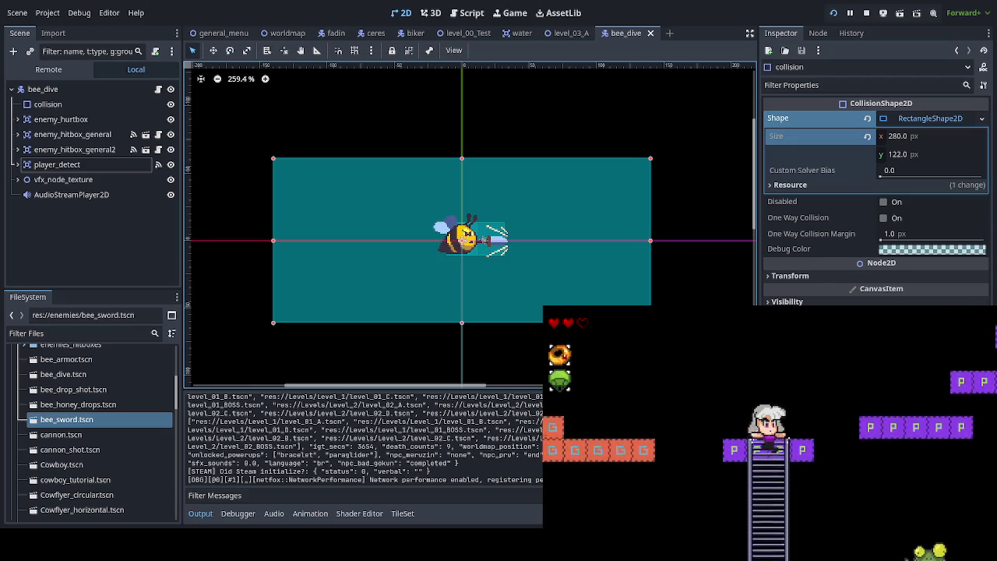
{"action": "key", "text": "Down"}
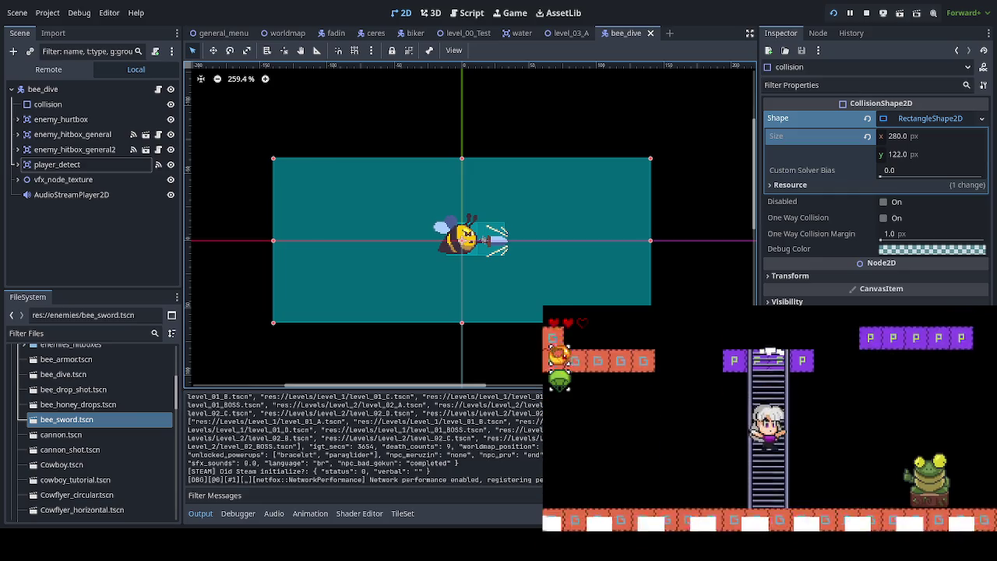
{"action": "key", "text": "Up"}
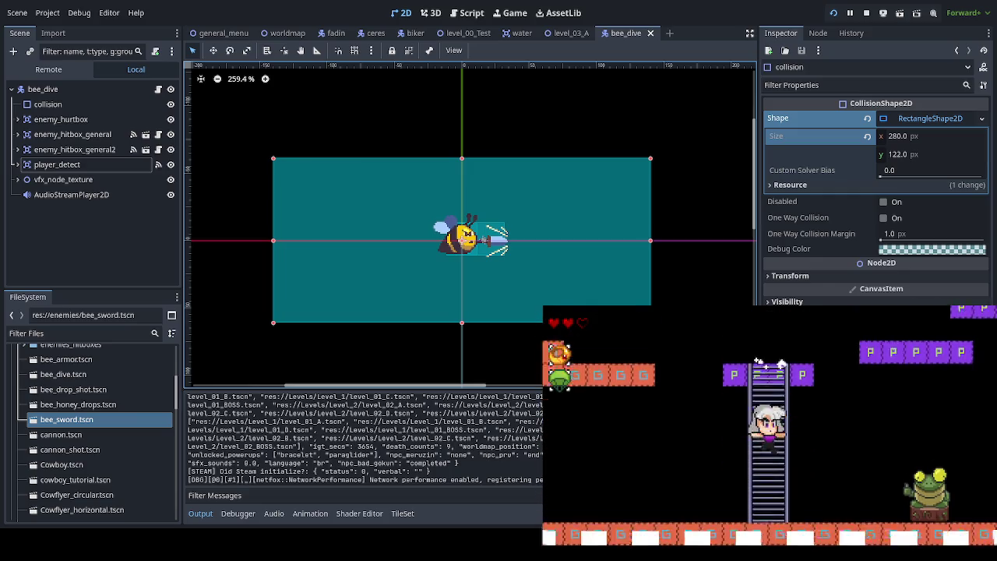
{"action": "key", "text": "space"}
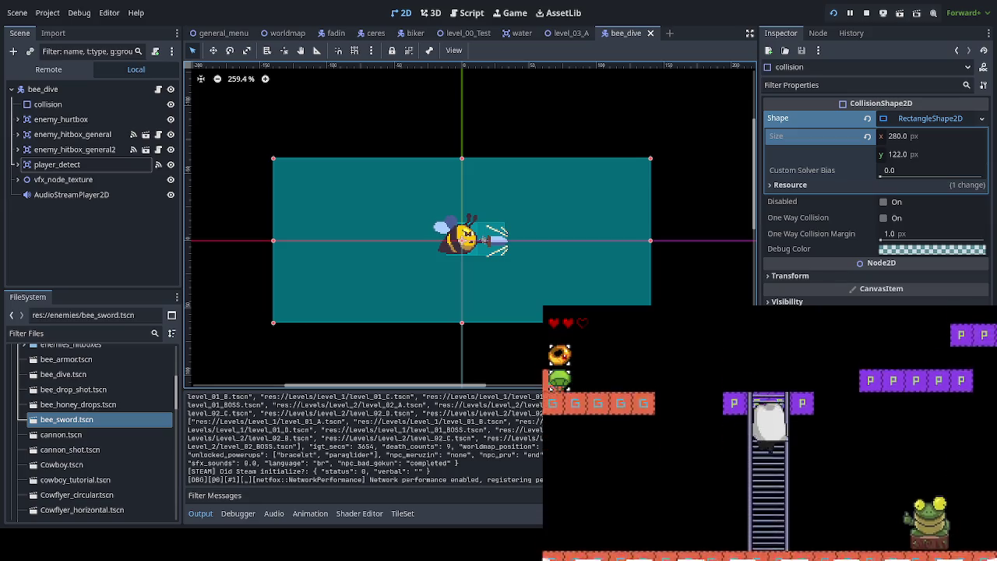
{"action": "key", "text": "Down"}
{"action": "key", "text": "Up"}
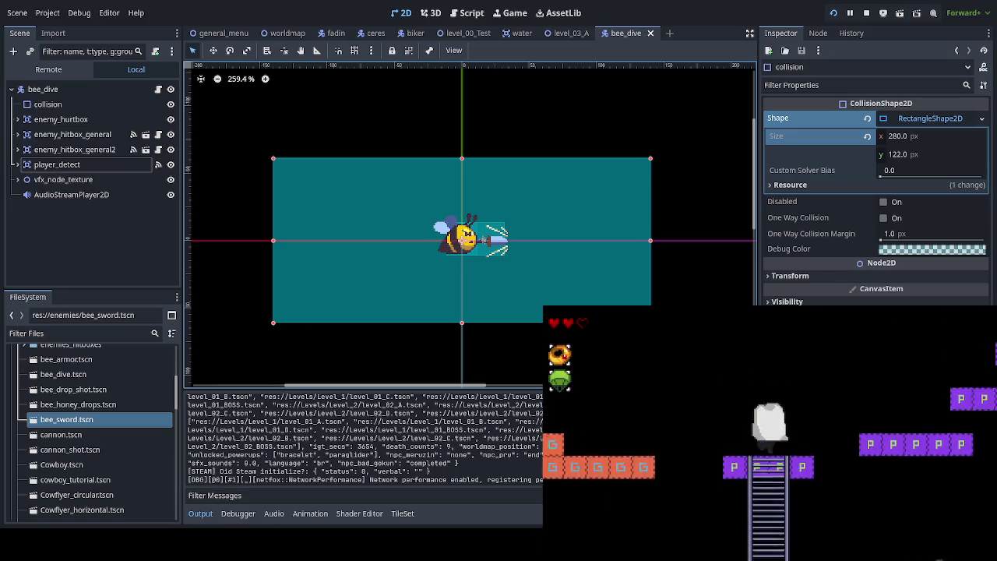
{"action": "key", "text": "Right"}
{"action": "key", "text": "space"}
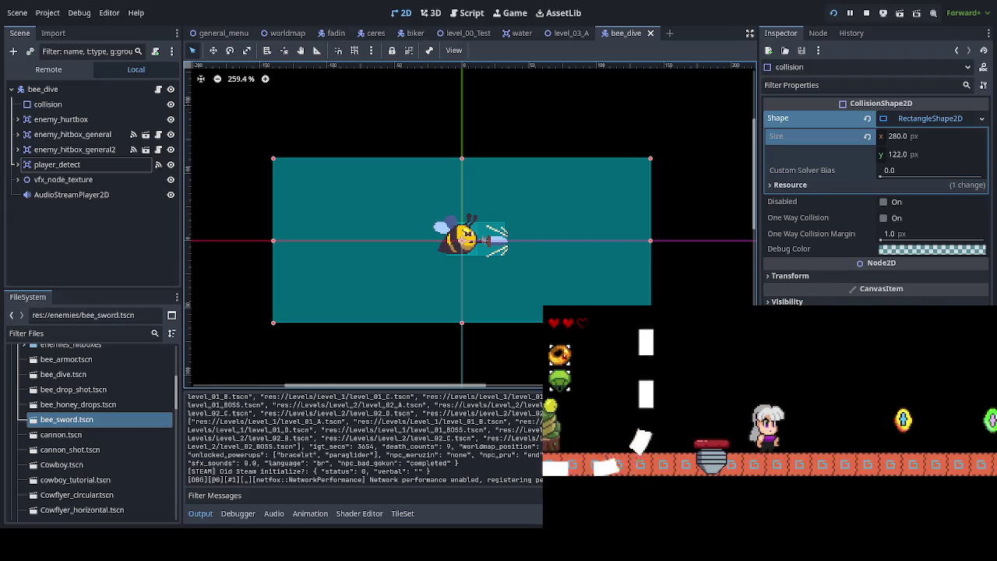
- Swing the sword, jump, dash right, then walk left along the dashed floor toward the frog
{"action": "key", "text": "Right"}
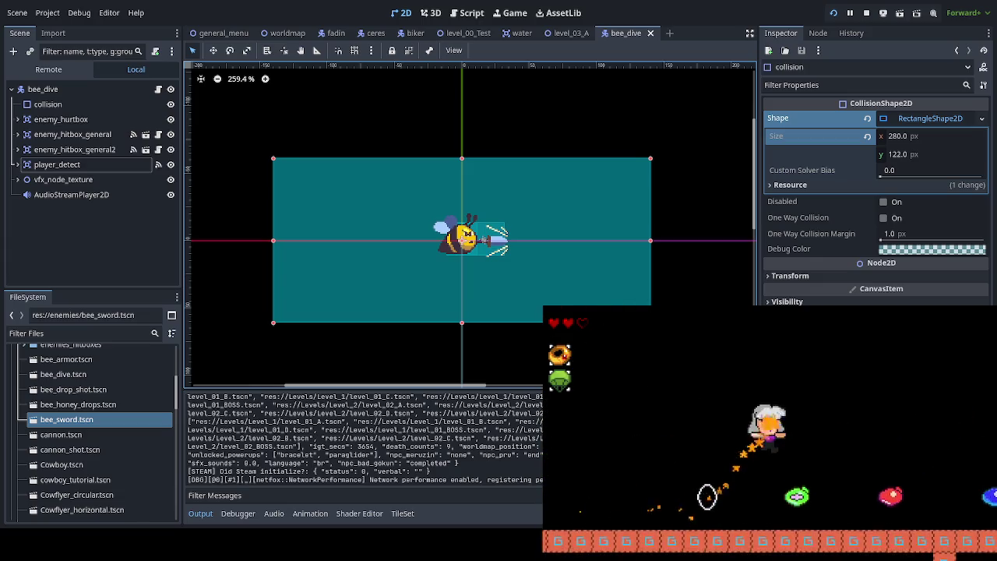
{"action": "key", "text": "x"}
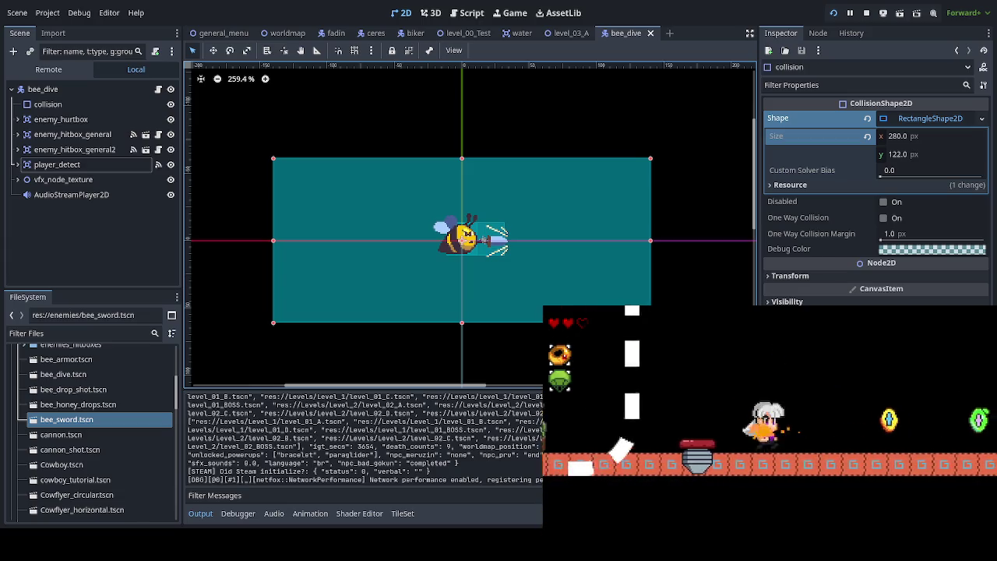
{"action": "key", "text": "z"}
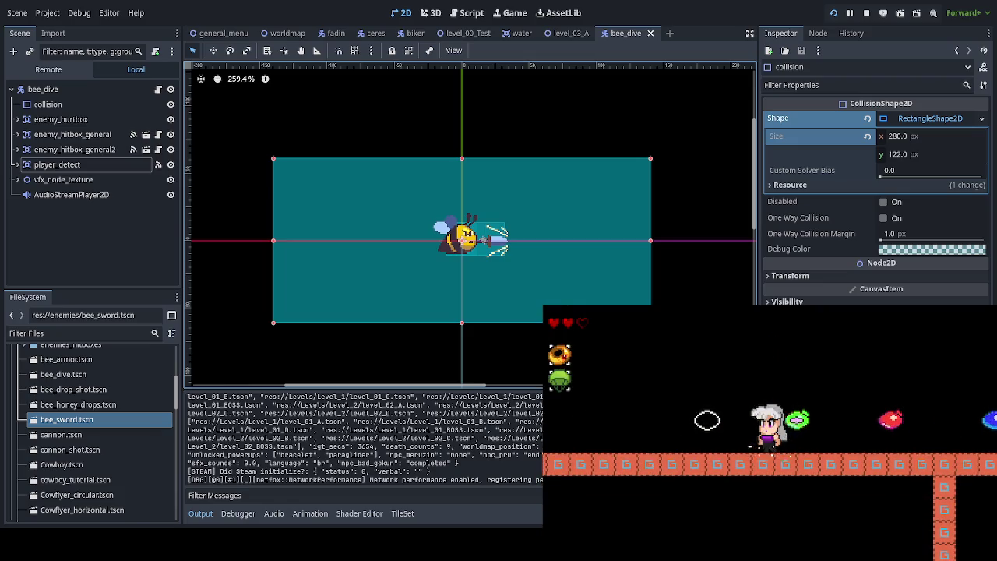
{"action": "key", "text": "Right"}
{"action": "key", "text": "Right"}
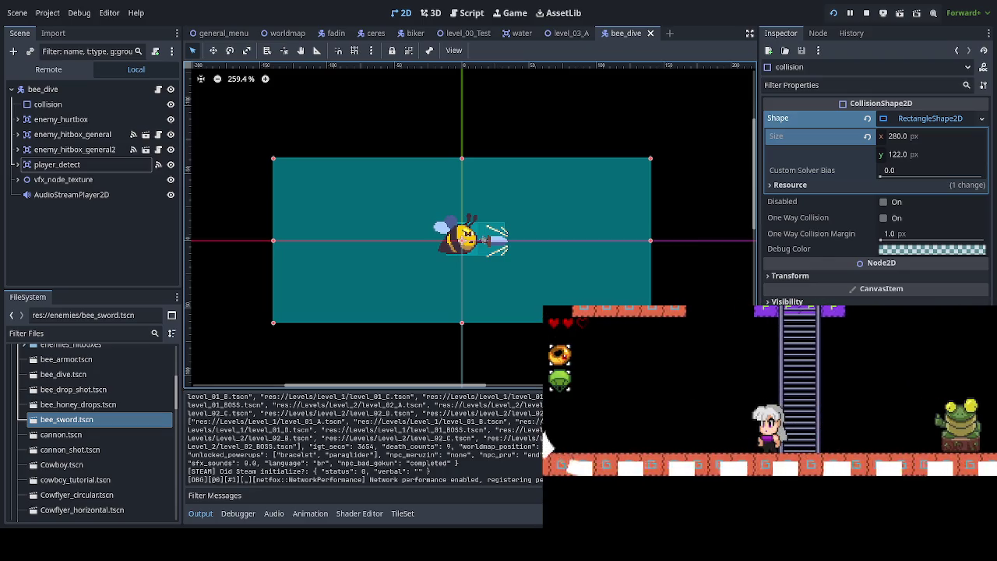
{"action": "key", "text": "Left"}
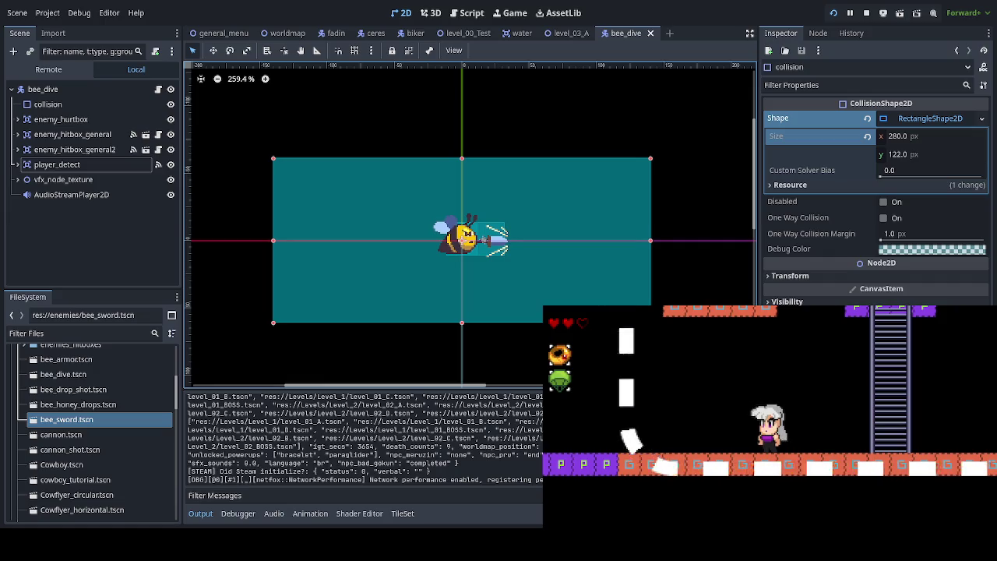
{"action": "key", "text": "F8"}
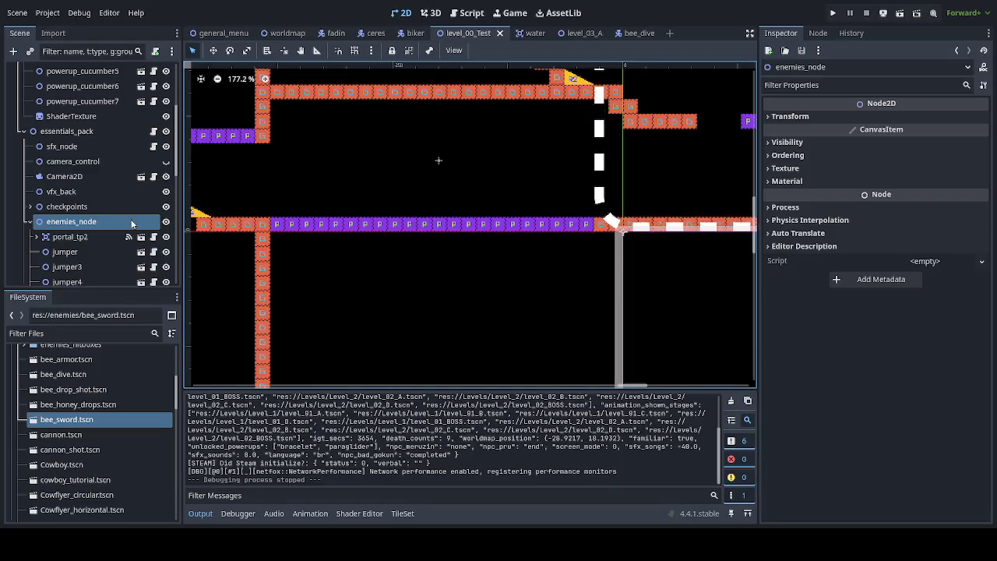
- Add a new Line2D node and expand its Width Curve and Fill sections in the Inspector
{"action": "key", "text": "ctrl+shift+z"}
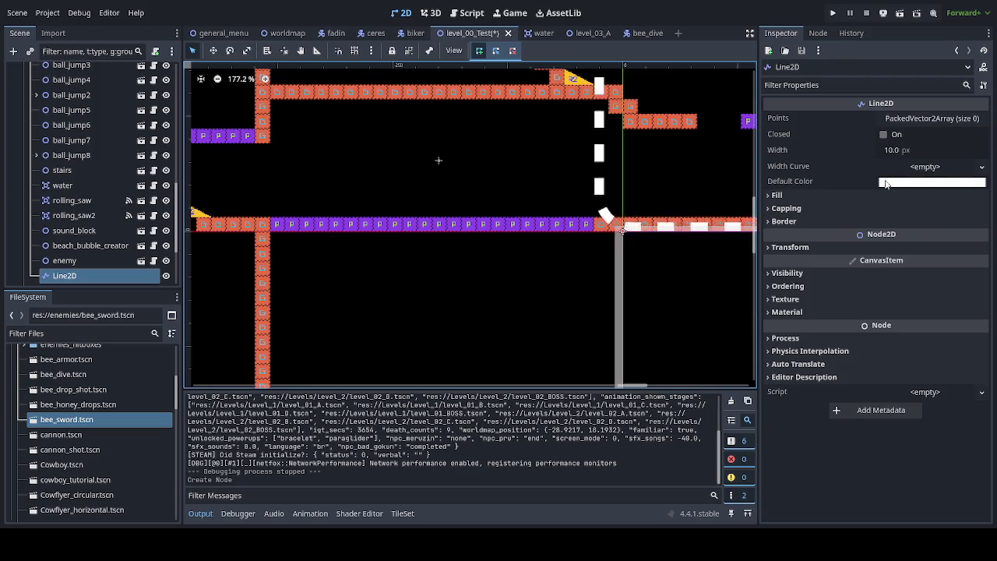
{"action": "left_click", "coordinate": [933, 167]}
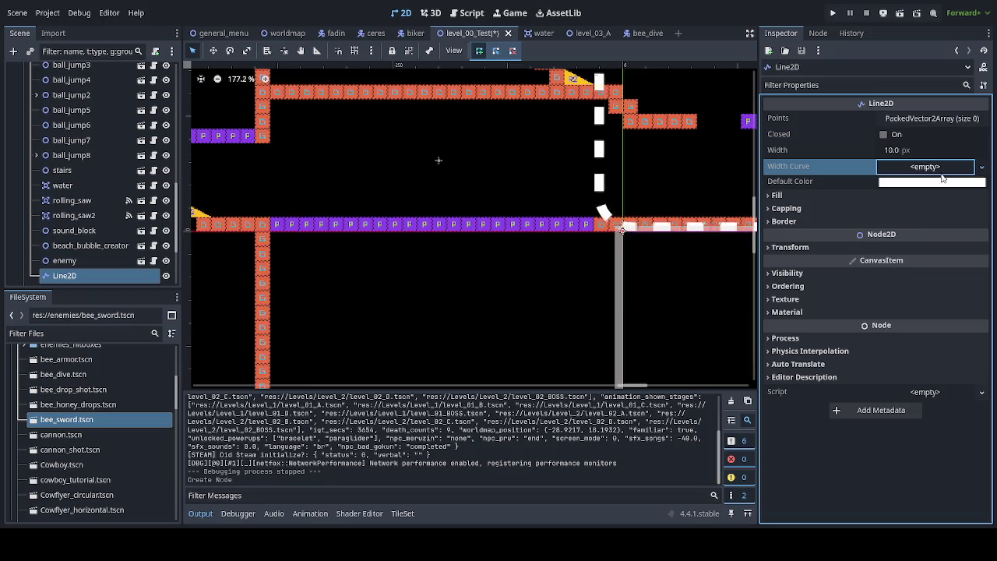
{"action": "left_click", "coordinate": [835, 195]}
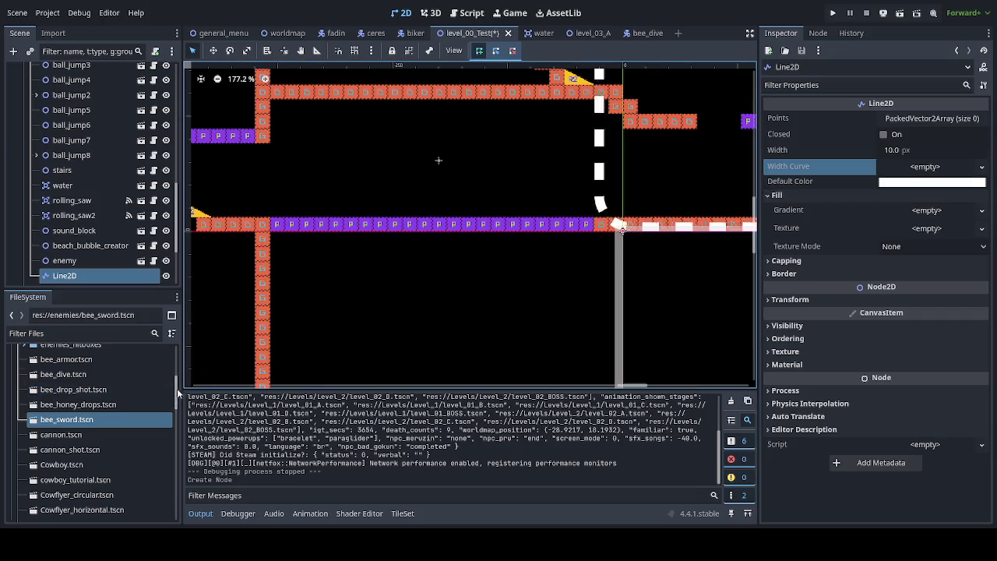
{"action": "scroll", "coordinate": [93, 428], "scroll_direction": "up", "scroll_amount": 5}
- Collapse the enemies folder, expand Assets and collapse OST ORIGINAL in the FileSystem dock
{"action": "left_click", "coordinate": [17, 432]}
{"action": "key", "text": "Up"}
{"action": "key", "text": "Up"}
{"action": "key", "text": "Up"}
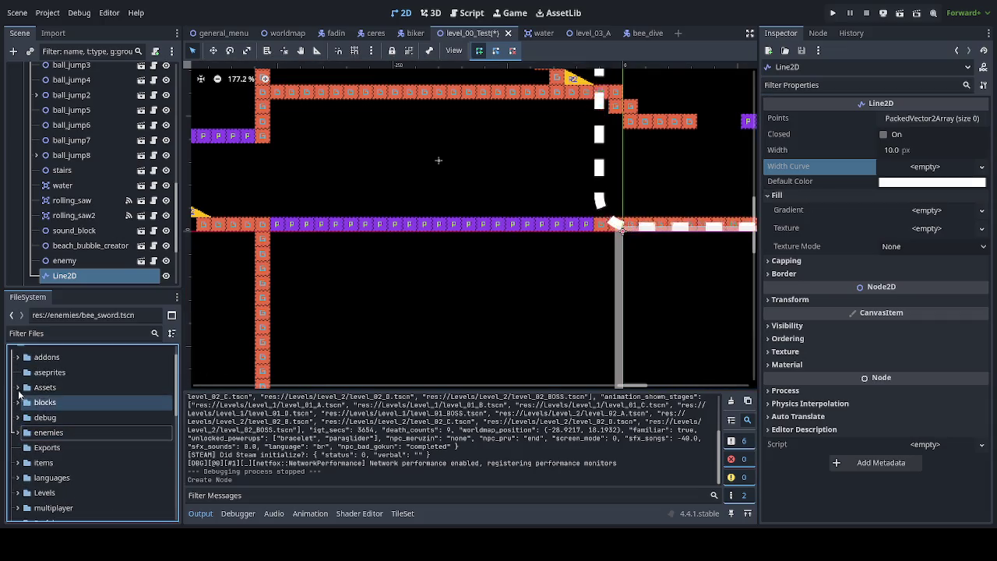
{"action": "key", "text": "Right"}
{"action": "scroll", "coordinate": [69, 466], "scroll_direction": "down", "scroll_amount": 2}
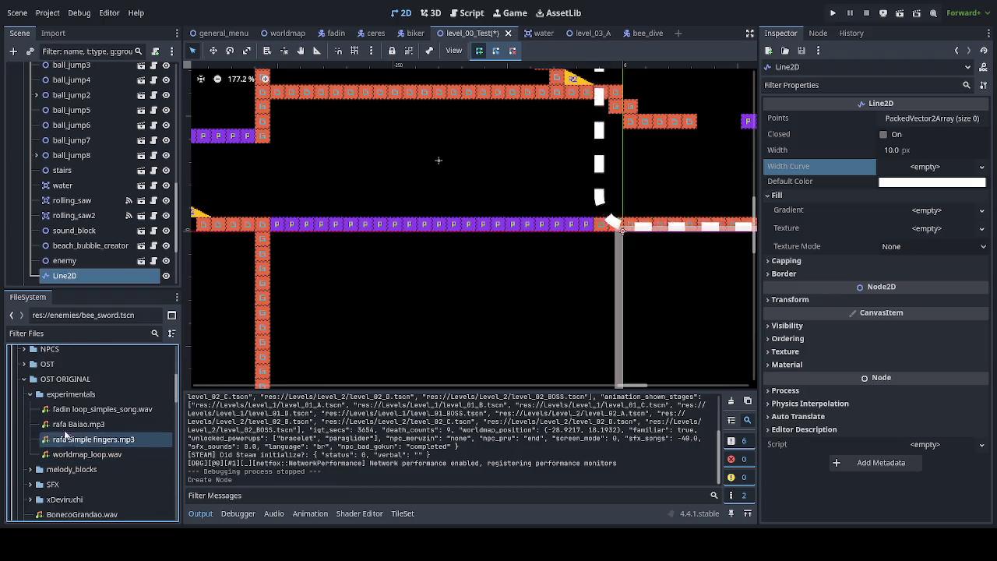
{"action": "key", "text": "Left"}
{"action": "left_click", "coordinate": [99, 471]}
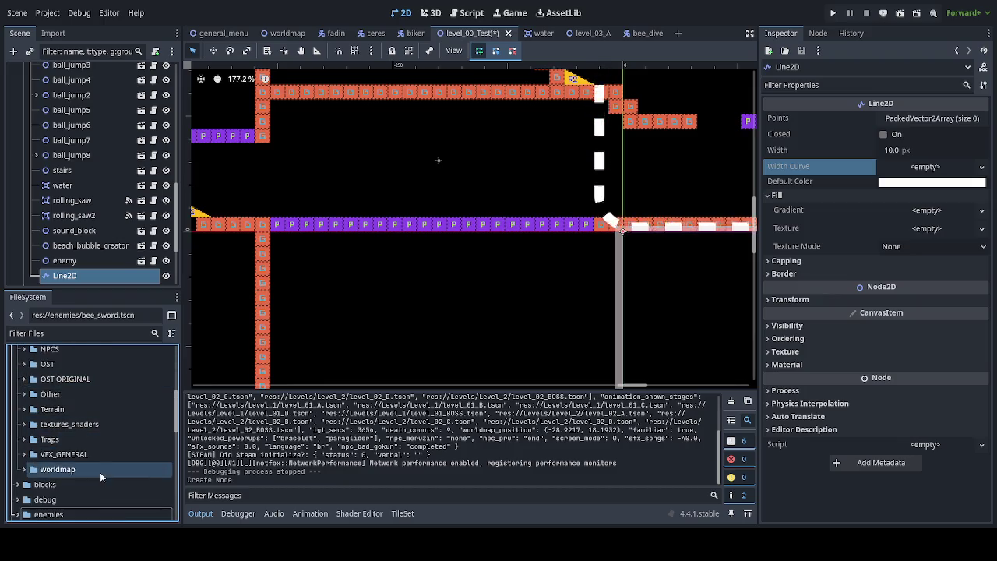
- Expand the VFX_GENERAL folder and scroll through its subfolders
{"action": "left_click", "coordinate": [122, 480]}
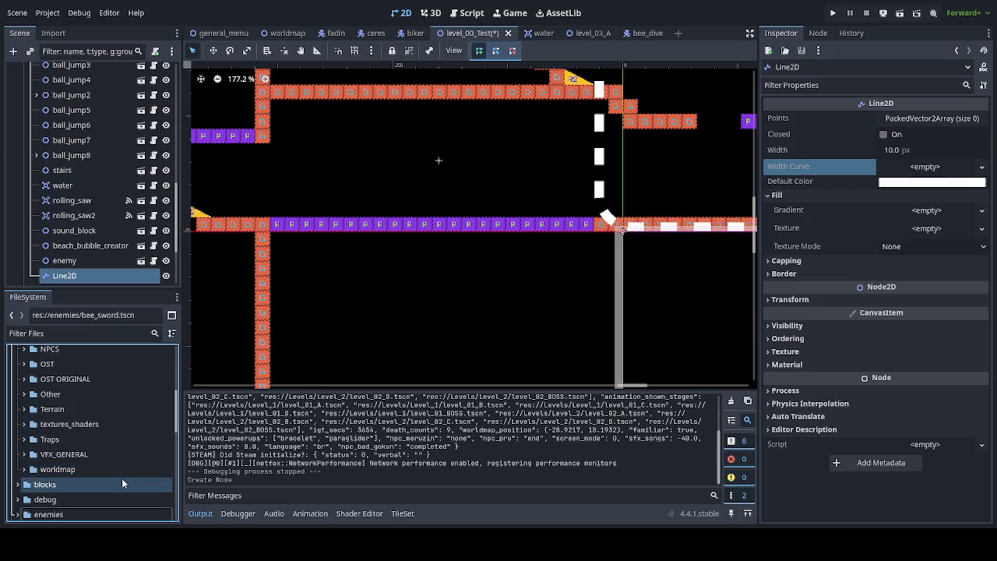
{"action": "key", "text": "Up"}
{"action": "key", "text": "Up"}
{"action": "key", "text": "Right"}
{"action": "key", "text": "Down"}
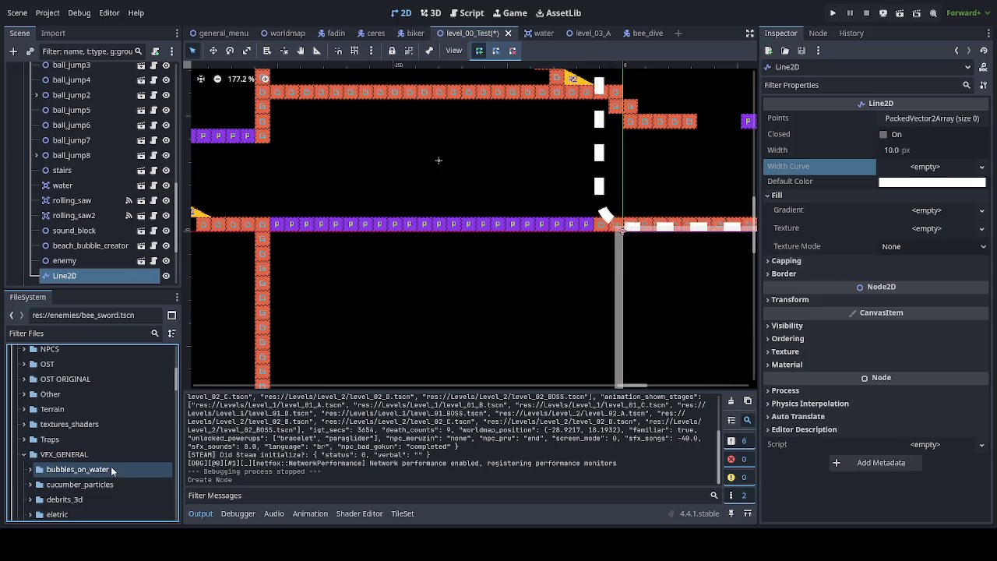
{"action": "scroll", "coordinate": [111, 466], "scroll_direction": "down", "scroll_amount": 1}
{"action": "left_click", "coordinate": [112, 467]}
{"action": "scroll", "coordinate": [112, 467], "scroll_direction": "down", "scroll_amount": 1}
{"action": "left_click", "coordinate": [112, 467]}
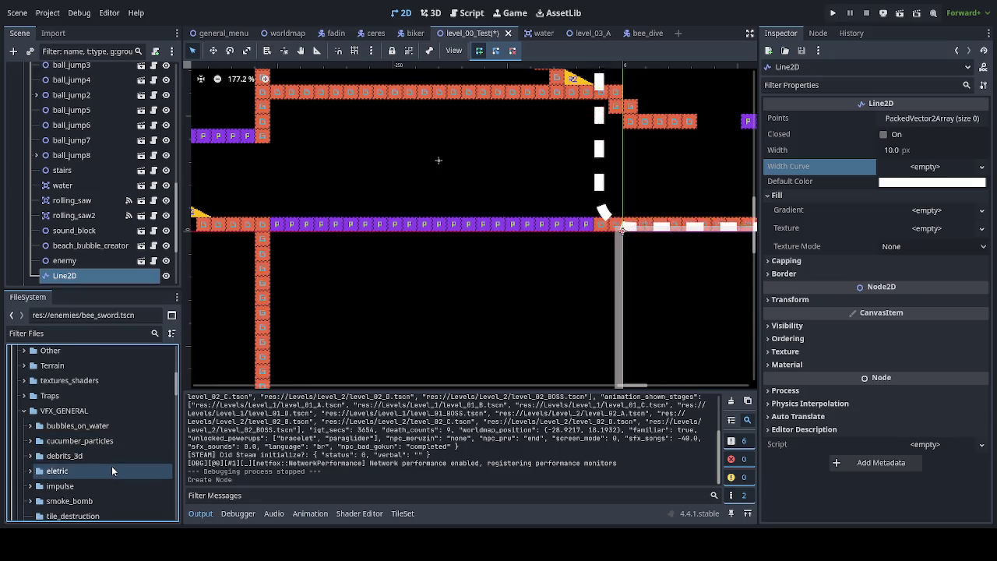
{"action": "scroll", "coordinate": [111, 466], "scroll_direction": "down", "scroll_amount": 3}
{"action": "left_click", "coordinate": [111, 466]}
- Expand vfx_hit to inspect the smoke_hit images, then collapse it again
{"action": "left_click", "coordinate": [111, 464]}
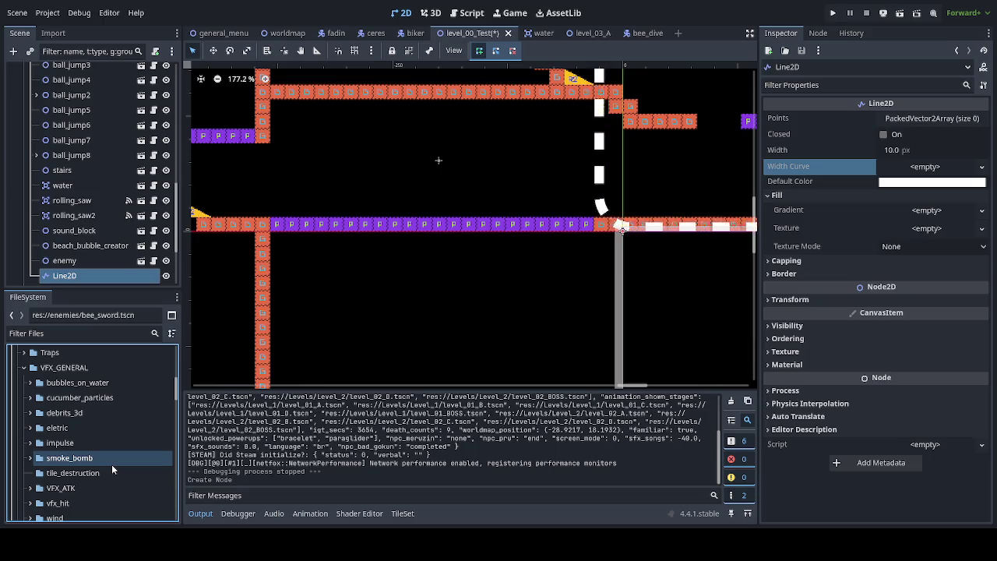
{"action": "scroll", "coordinate": [112, 464], "scroll_direction": "down", "scroll_amount": 1}
{"action": "left_click", "coordinate": [111, 466]}
{"action": "scroll", "coordinate": [112, 466], "scroll_direction": "down", "scroll_amount": 1}
{"action": "left_click", "coordinate": [112, 466]}
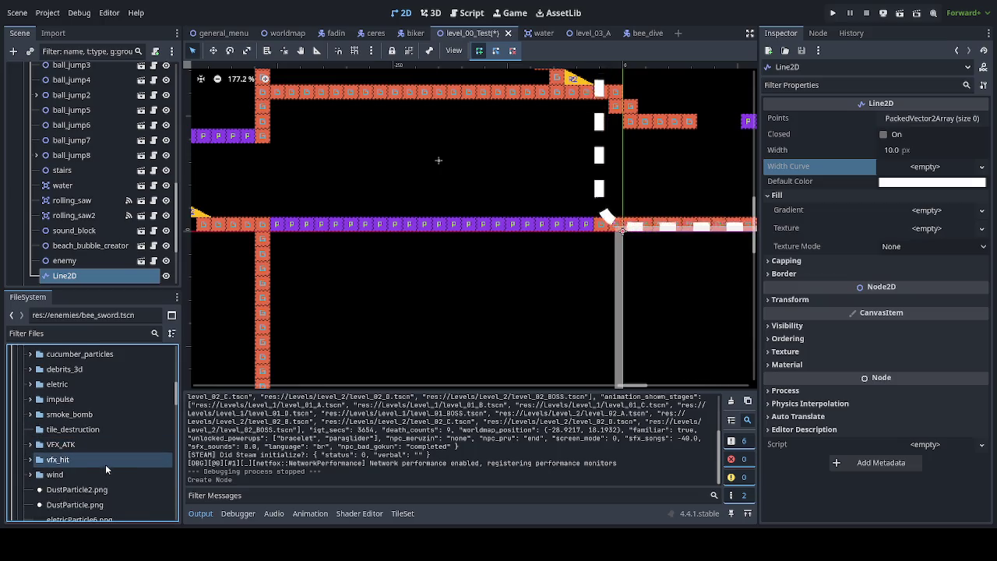
{"action": "left_click", "coordinate": [30, 460]}
{"action": "scroll", "coordinate": [146, 459], "scroll_direction": "down", "scroll_amount": 10}
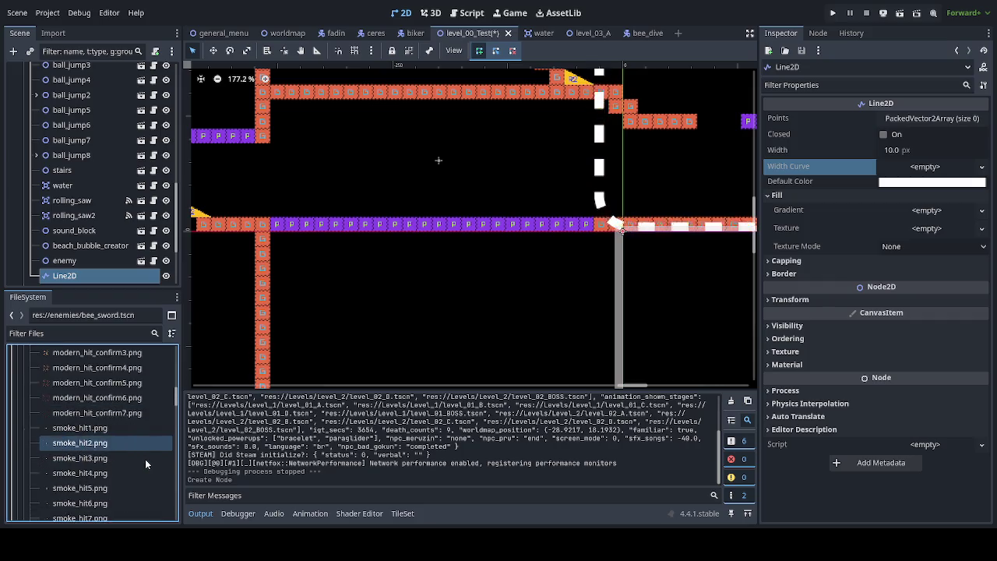
{"action": "left_click", "coordinate": [142, 451]}
{"action": "scroll", "coordinate": [143, 455], "scroll_direction": "up", "scroll_amount": 10}
{"action": "left_click", "coordinate": [92, 445]}
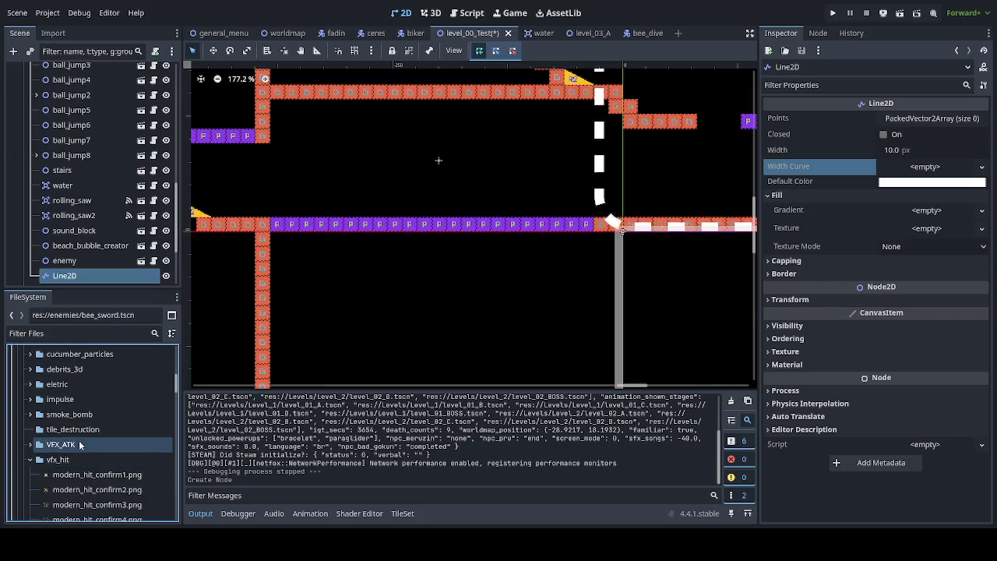
{"action": "double_click", "coordinate": [92, 460]}
- Scroll through the loose VFX image files and select line_impact.png
{"action": "scroll", "coordinate": [92, 462], "scroll_direction": "down", "scroll_amount": 3}
{"action": "left_click", "coordinate": [34, 408]}
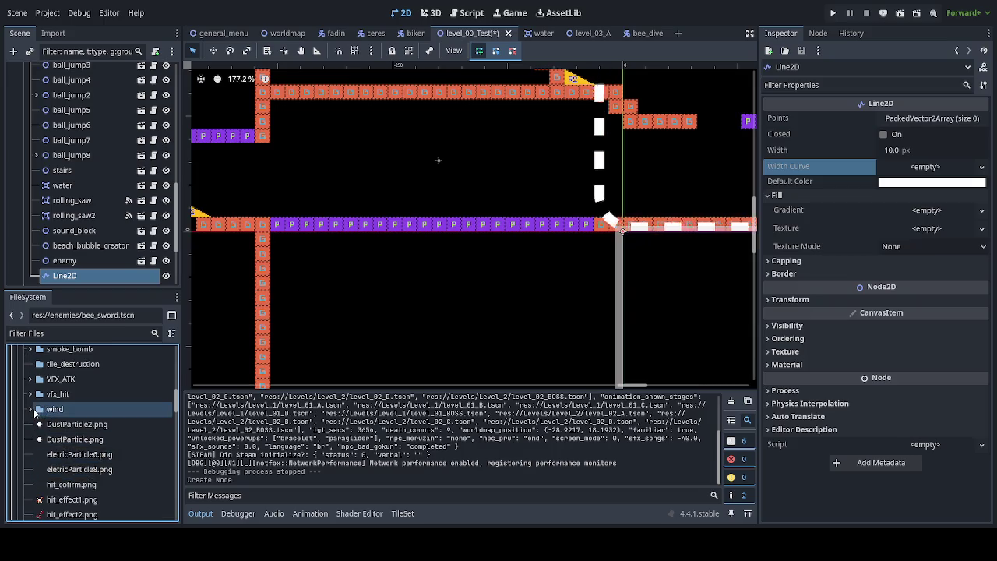
{"action": "left_click", "coordinate": [103, 443]}
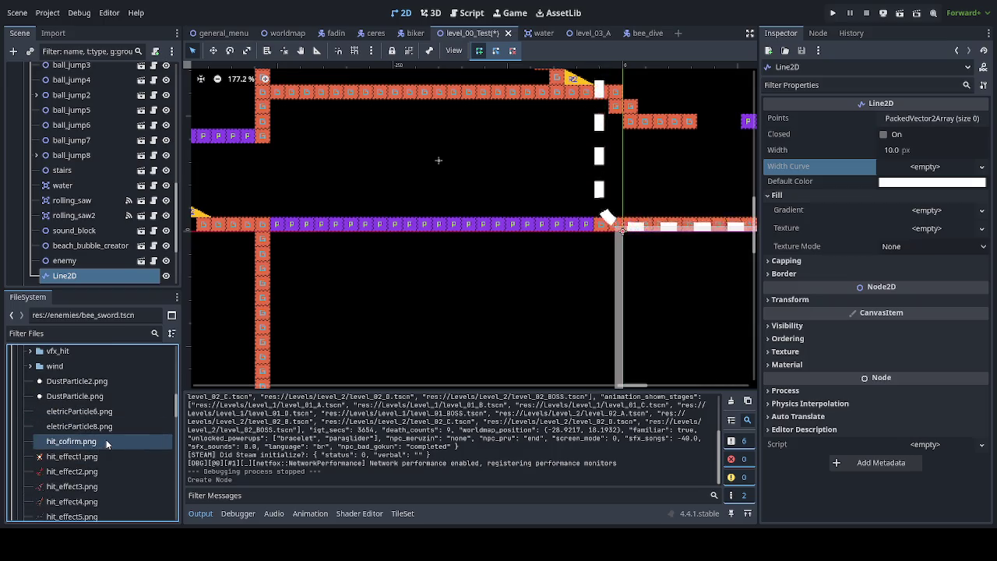
{"action": "scroll", "coordinate": [106, 443], "scroll_direction": "down", "scroll_amount": 3}
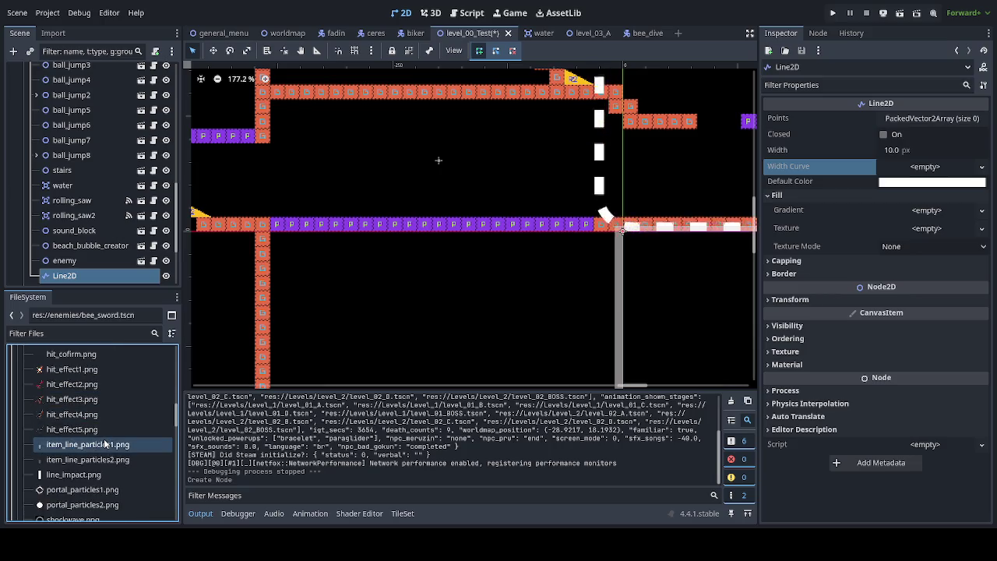
{"action": "left_click", "coordinate": [88, 475]}
{"action": "left_click", "coordinate": [88, 476]}
- Assign line_impact.png as the Line2D fill texture and draw a four-point inverted-V path
{"action": "mouse_move", "coordinate": [88, 476]}
{"action": "left_mouse_down"}
{"action": "mouse_move", "coordinate": [912, 311]}
{"action": "mouse_move", "coordinate": [925, 231]}
{"action": "left_mouse_up"}
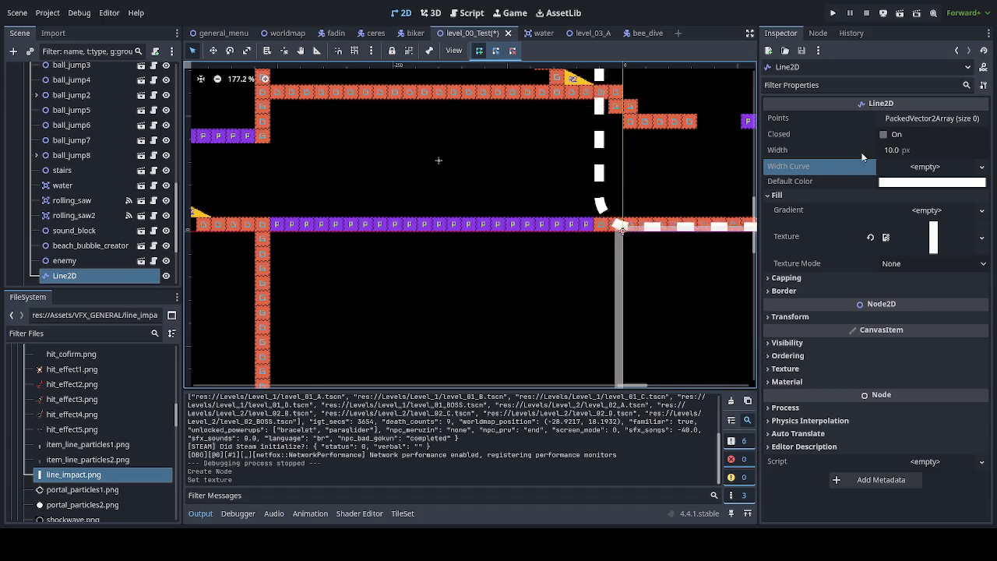
{"action": "left_click", "coordinate": [362, 224]}
{"action": "left_click", "coordinate": [507, 204]}
{"action": "left_click_drag", "start_coordinate": [507, 204], "coordinate": [471, 134]}
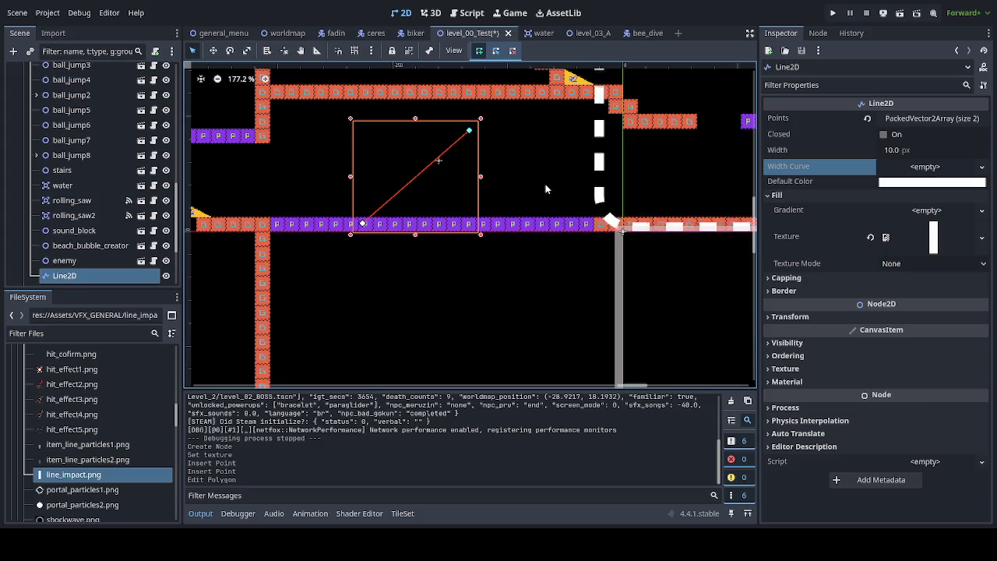
{"action": "left_click", "coordinate": [553, 217]}
{"action": "left_click", "coordinate": [448, 276]}
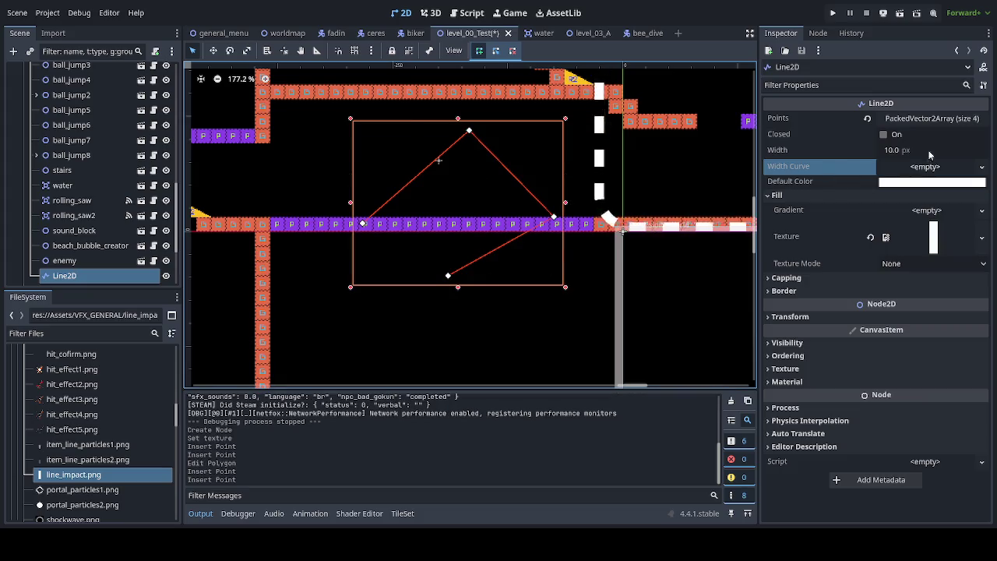
- Widen the line to 14.27 px and set Texture Mode to Tile
{"action": "left_click_drag", "start_coordinate": [896, 149], "coordinate": [934, 150]}
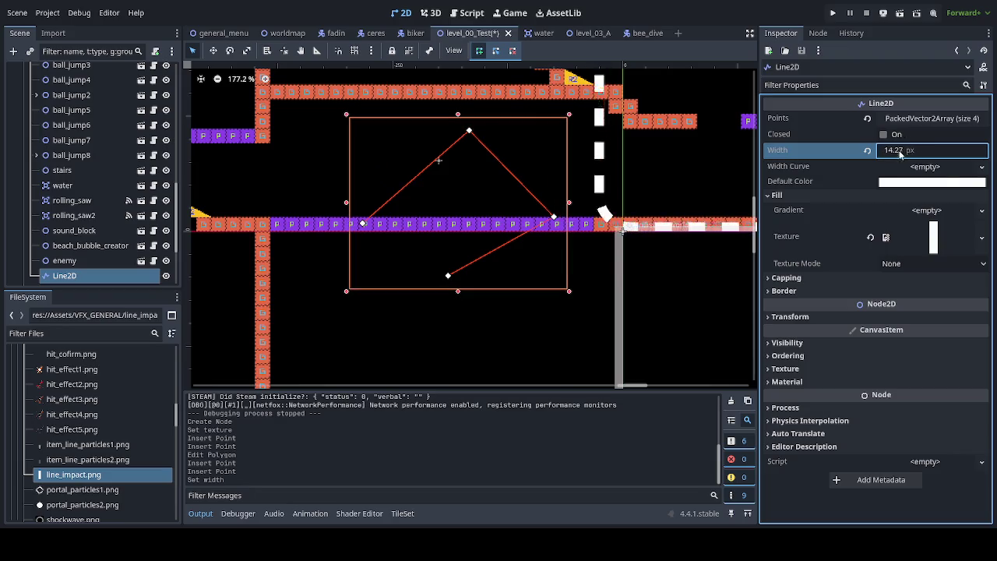
{"action": "left_click", "coordinate": [922, 266]}
{"action": "left_click", "coordinate": [922, 267]}
{"action": "left_click", "coordinate": [914, 300]}
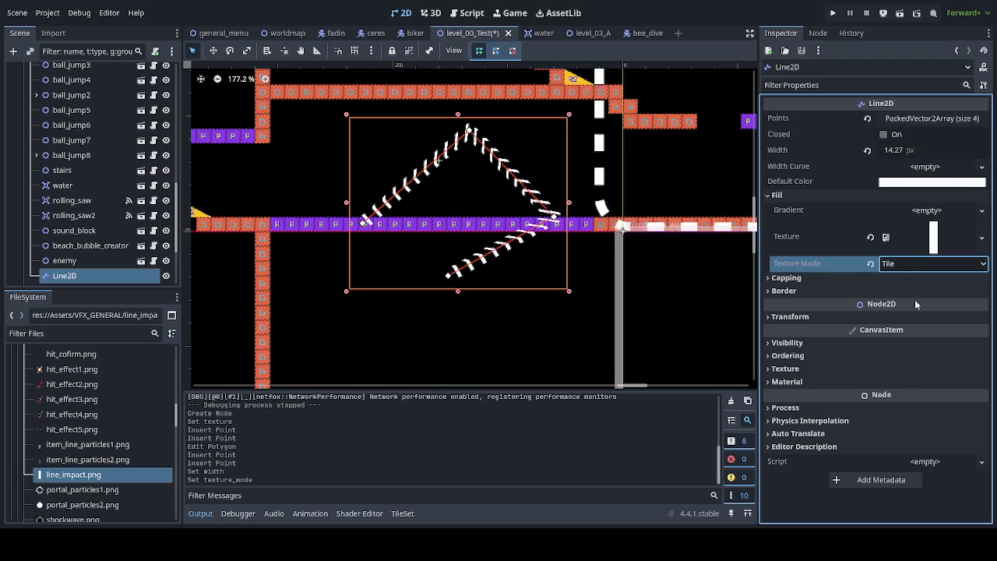
{"action": "scroll", "coordinate": [451, 231], "scroll_direction": "up", "scroll_amount": 3}
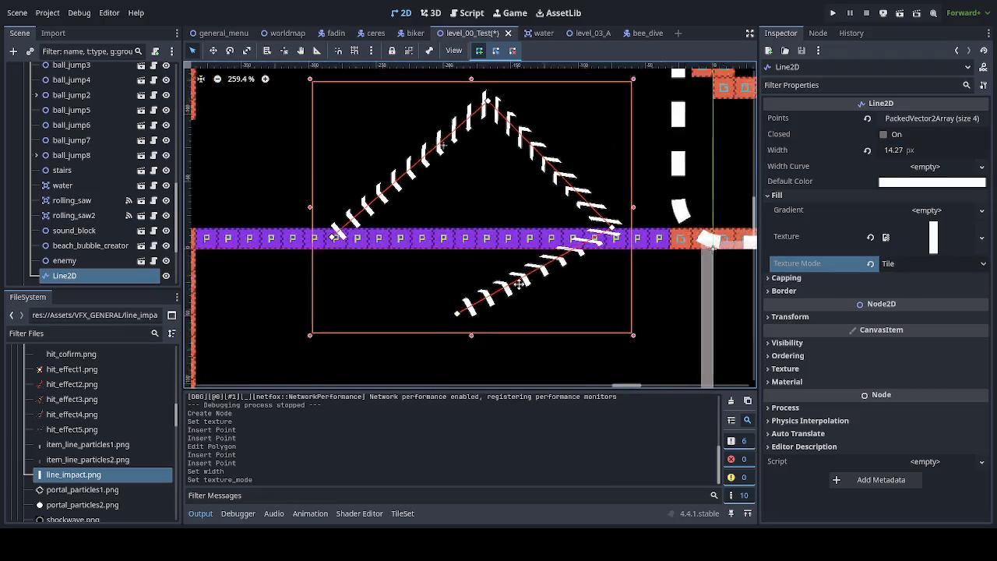
{"action": "scroll", "coordinate": [455, 307], "scroll_direction": "up", "scroll_amount": 3}
{"action": "left_click_drag", "start_coordinate": [290, 299], "coordinate": [402, 304]}
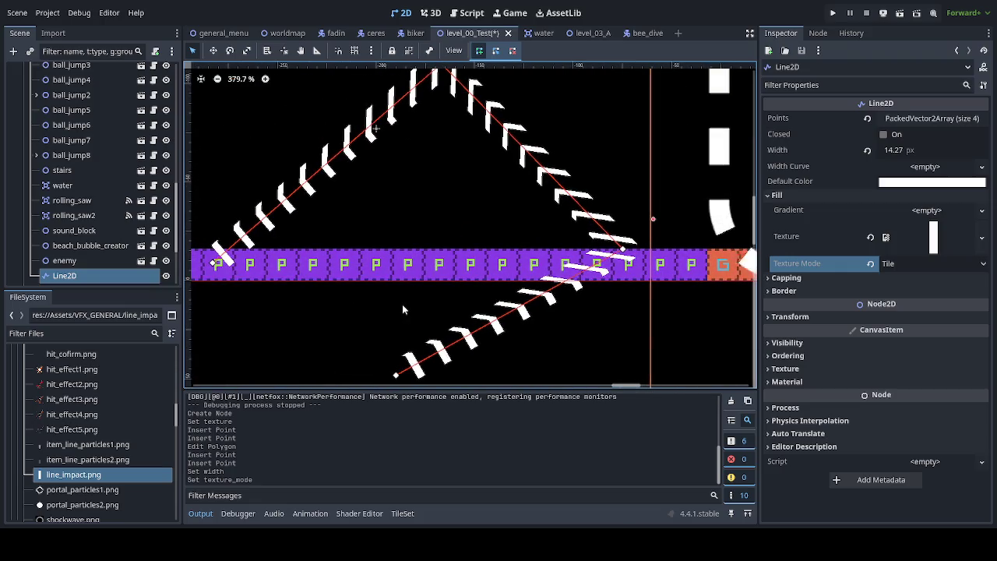
{"action": "scroll", "coordinate": [402, 304], "scroll_direction": "down", "scroll_amount": 1}
{"action": "left_click", "coordinate": [923, 267]}
{"action": "left_click", "coordinate": [918, 308]}
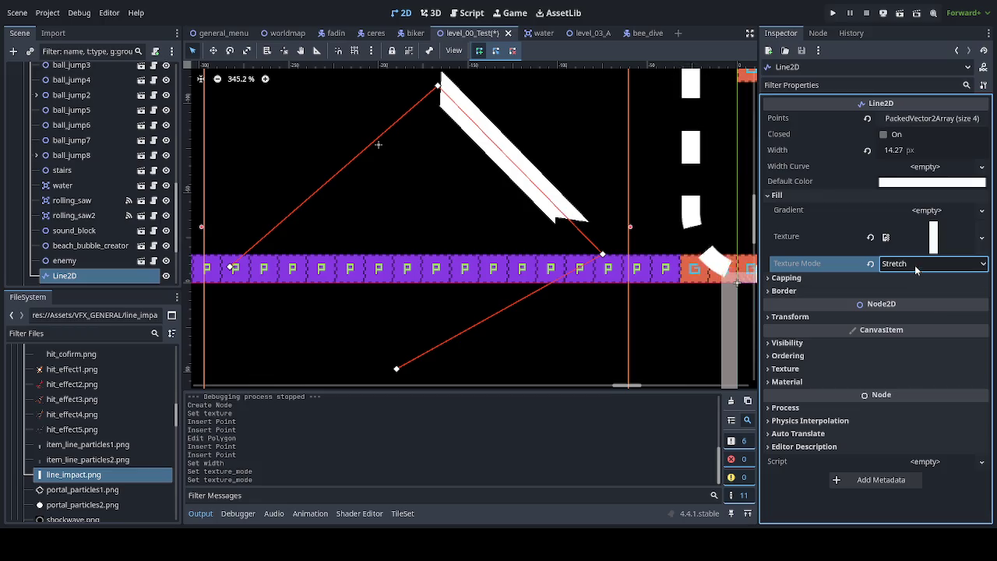
{"action": "left_click", "coordinate": [919, 265]}
{"action": "left_click", "coordinate": [919, 296]}
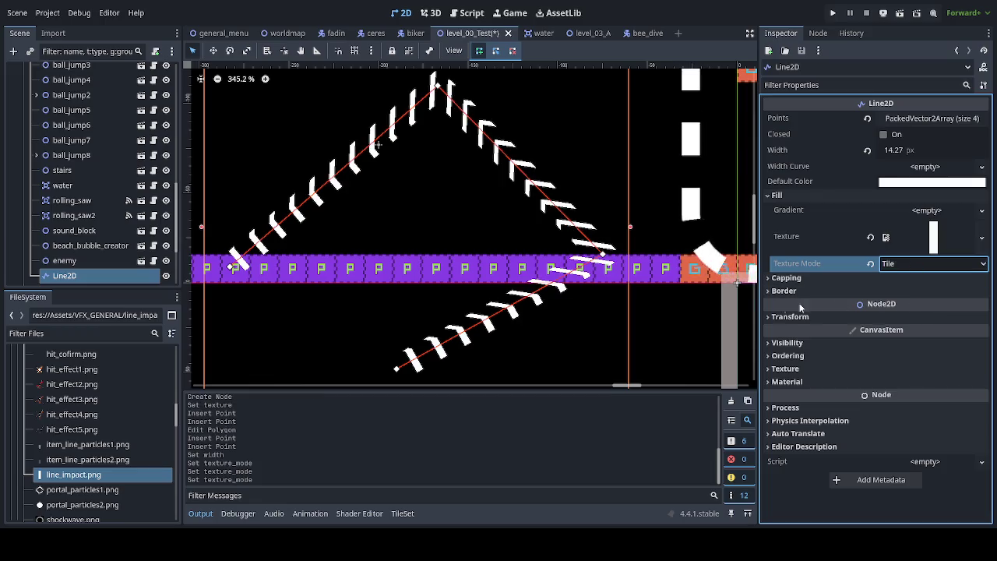
{"action": "scroll", "coordinate": [460, 274], "scroll_direction": "down", "scroll_amount": 1}
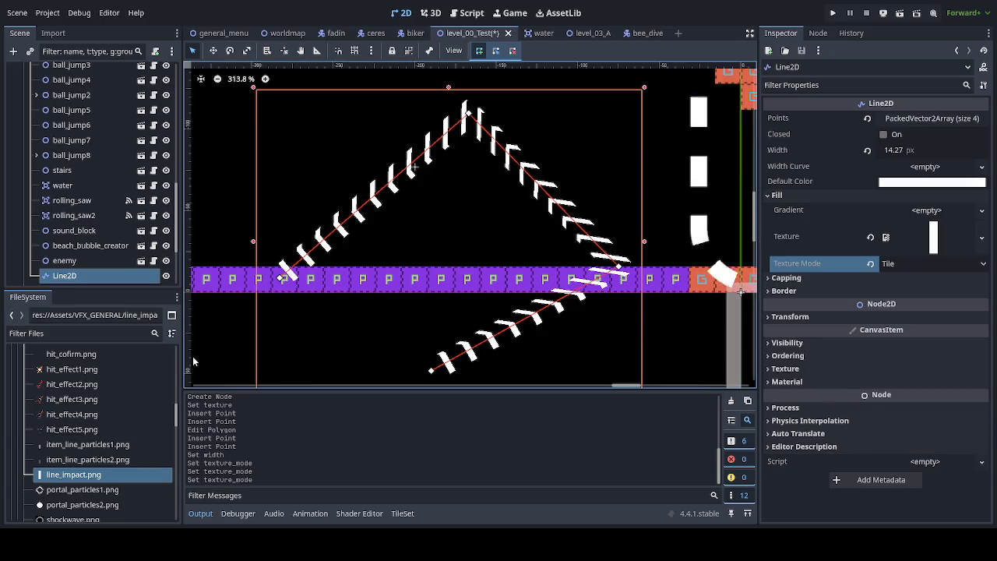
{"action": "left_click", "coordinate": [86, 475]}
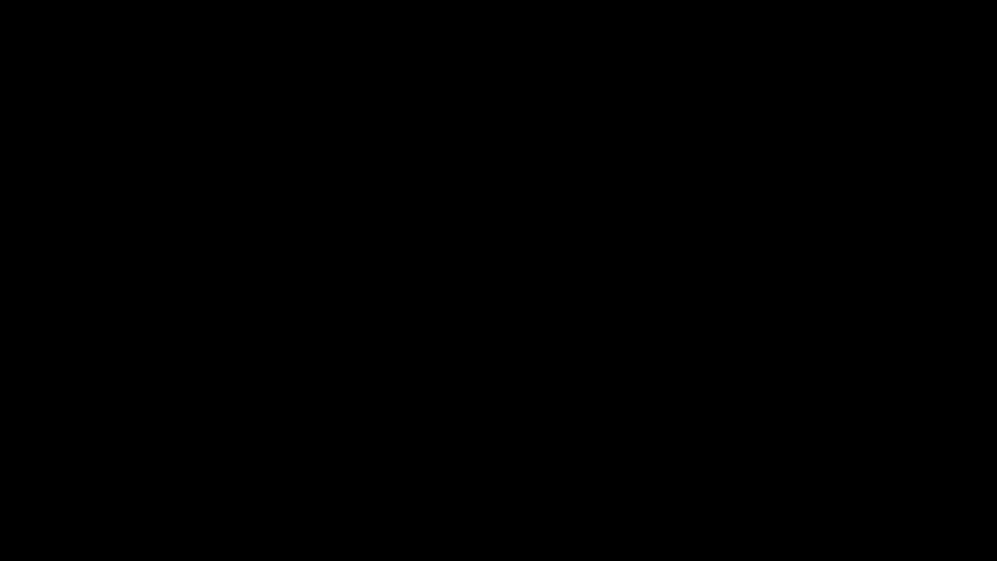
- Open Sprite > Canvas Size and accept the 8 × 8 canvas unchanged
{"action": "scroll", "coordinate": [586, 334], "scroll_direction": "up", "scroll_amount": 5}
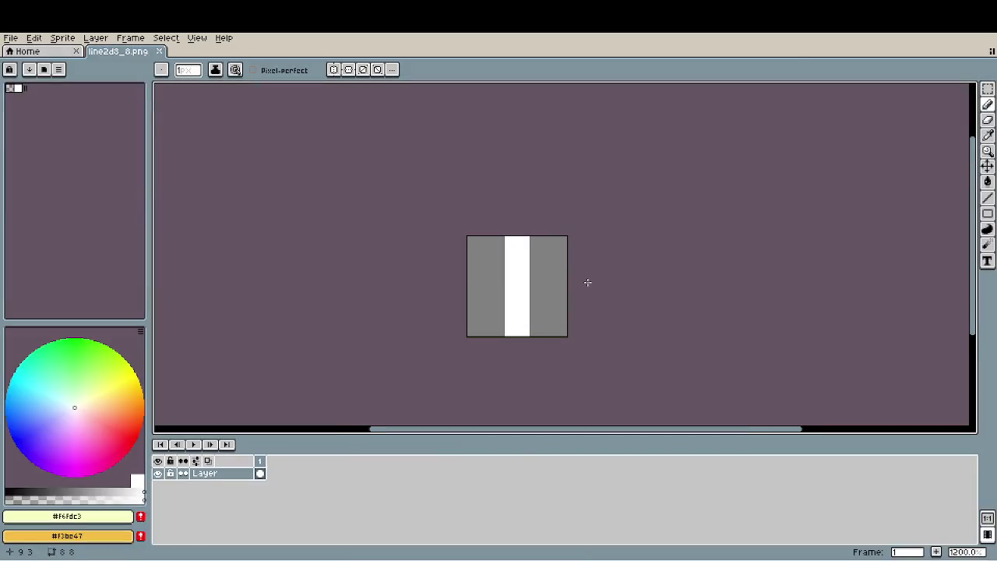
{"action": "key", "text": "ctrl+alt+c"}
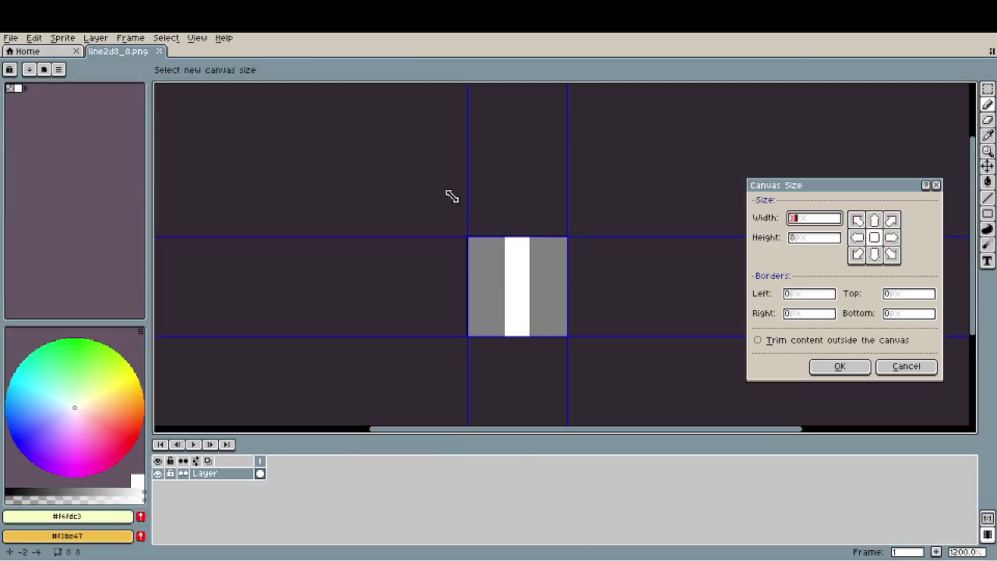
{"action": "left_click", "coordinate": [857, 370]}
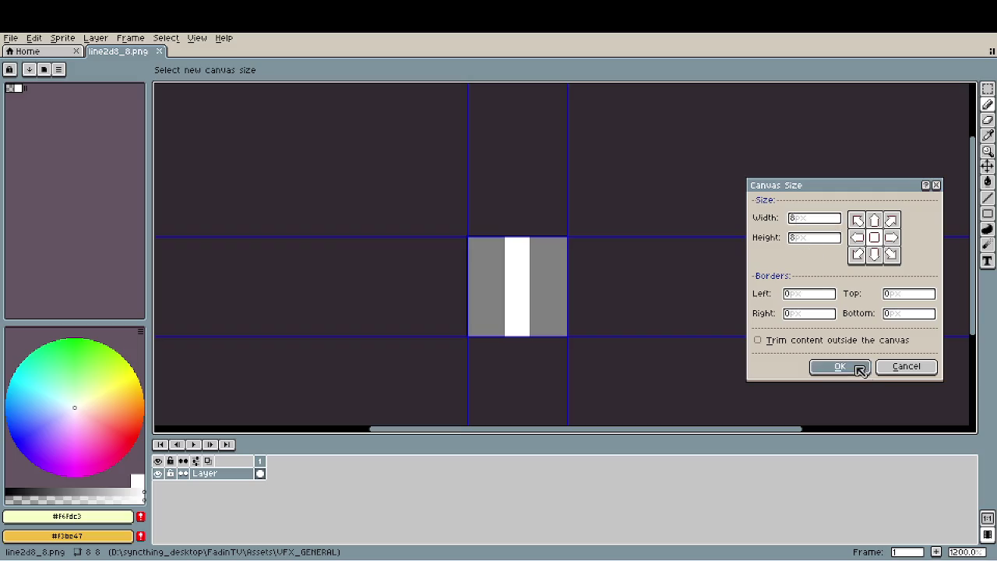
- Paint-bucket fill the grey stripes white and save line2d_8.png
{"action": "key", "text": "g"}
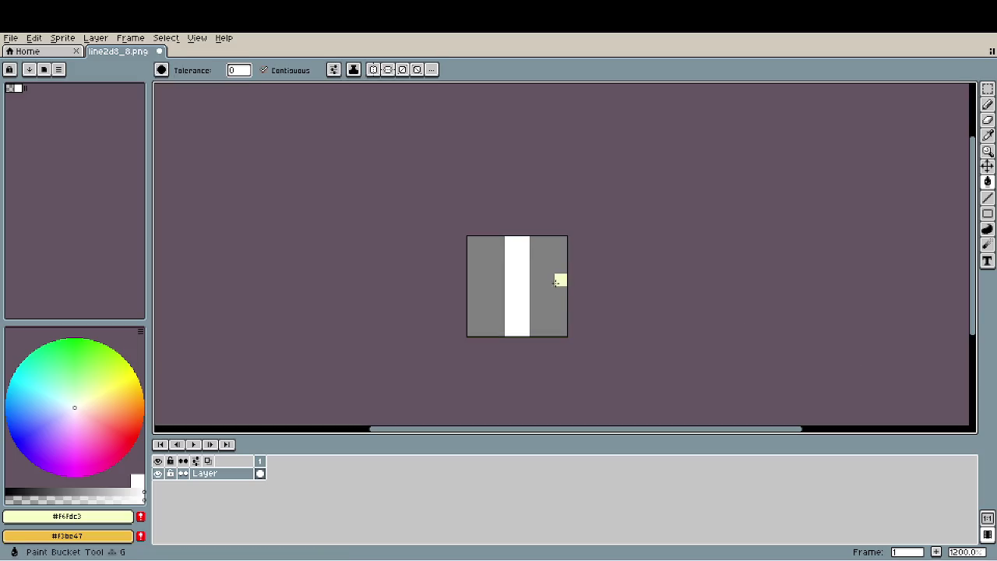
{"action": "left_click", "coordinate": [558, 279]}
{"action": "left_click", "coordinate": [529, 278], "text": "alt"}
{"action": "left_click", "coordinate": [534, 277]}
{"action": "left_click", "coordinate": [491, 271]}
{"action": "key", "text": "ctrl+s"}
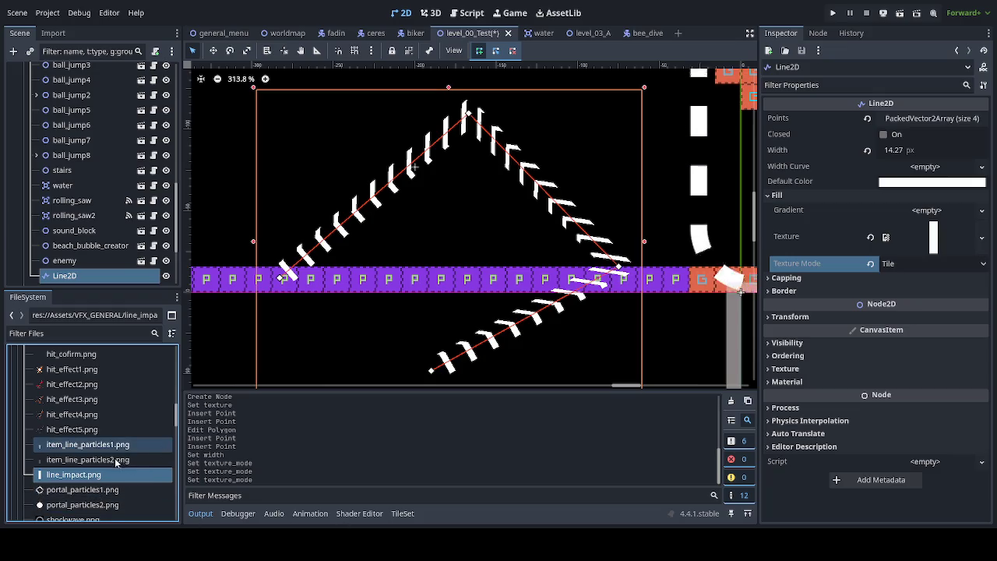
- Apply the white line2d8_8.png texture and drag the line's last point onto the purple strip
{"action": "scroll", "coordinate": [123, 459], "scroll_direction": "down", "scroll_amount": 2}
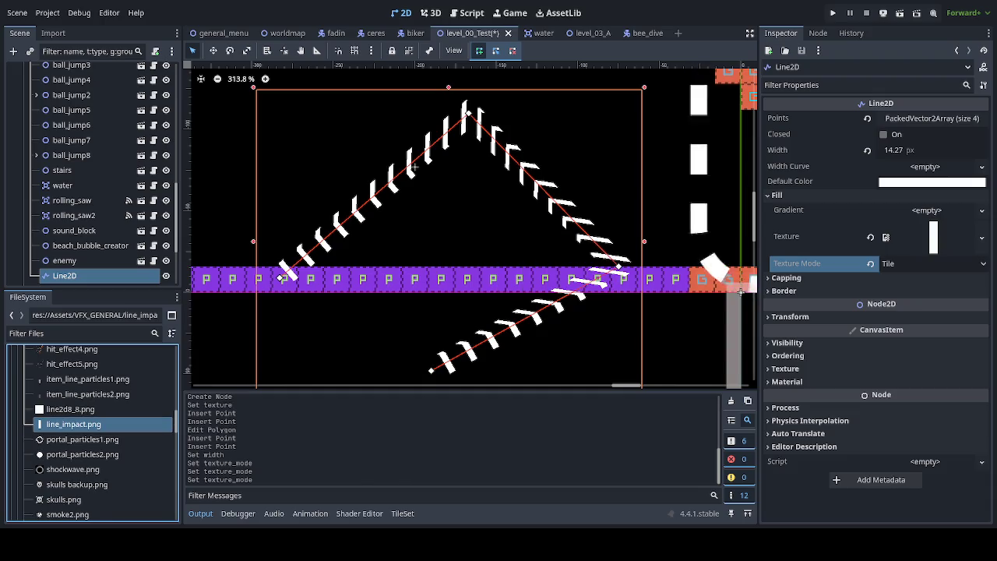
{"action": "mouse_move", "coordinate": [70, 409]}
{"action": "left_mouse_down"}
{"action": "mouse_move", "coordinate": [635, 382]}
{"action": "mouse_move", "coordinate": [933, 238]}
{"action": "left_mouse_up"}
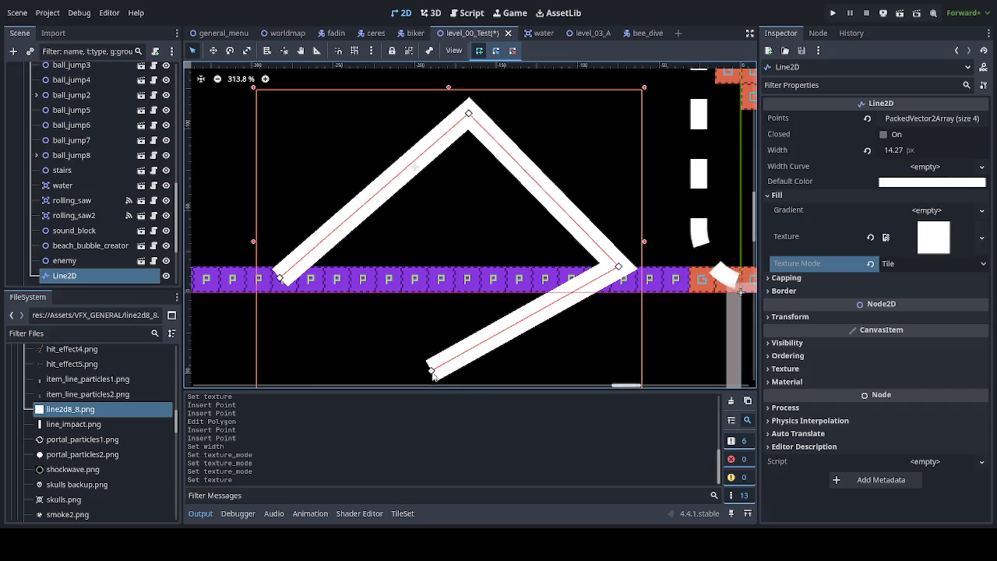
{"action": "mouse_move", "coordinate": [433, 371]}
{"action": "left_mouse_down"}
{"action": "mouse_move", "coordinate": [426, 279]}
{"action": "mouse_move", "coordinate": [552, 307]}
{"action": "mouse_move", "coordinate": [646, 252]}
{"action": "mouse_move", "coordinate": [675, 181]}
{"action": "mouse_move", "coordinate": [705, 210]}
{"action": "mouse_move", "coordinate": [659, 283]}
{"action": "left_mouse_up"}
{"action": "left_click", "coordinate": [846, 380]}
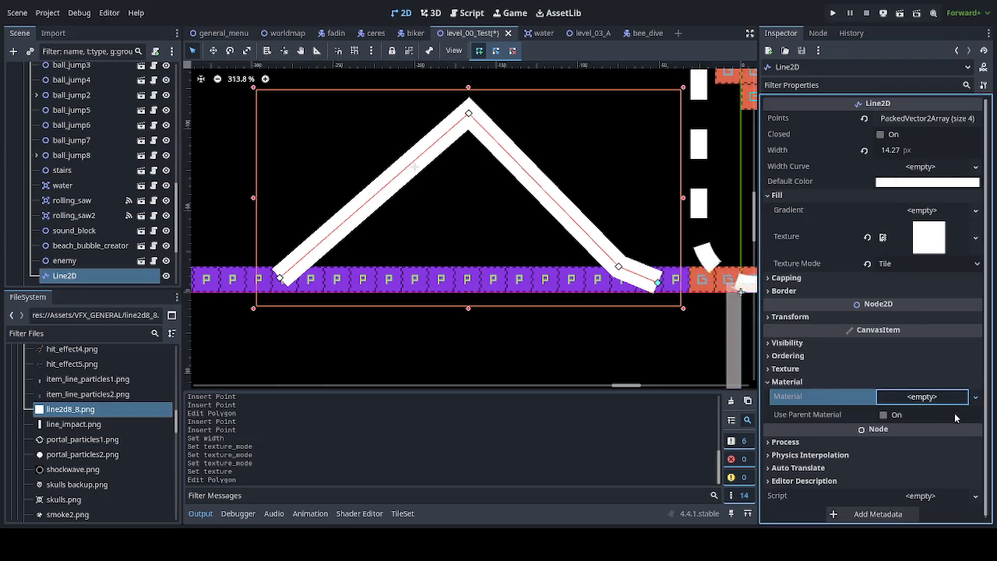
- Create a ShaderMaterial using line_dash_2d.gdshader and paste the dash code over its default contents
{"action": "left_click", "coordinate": [958, 429]}
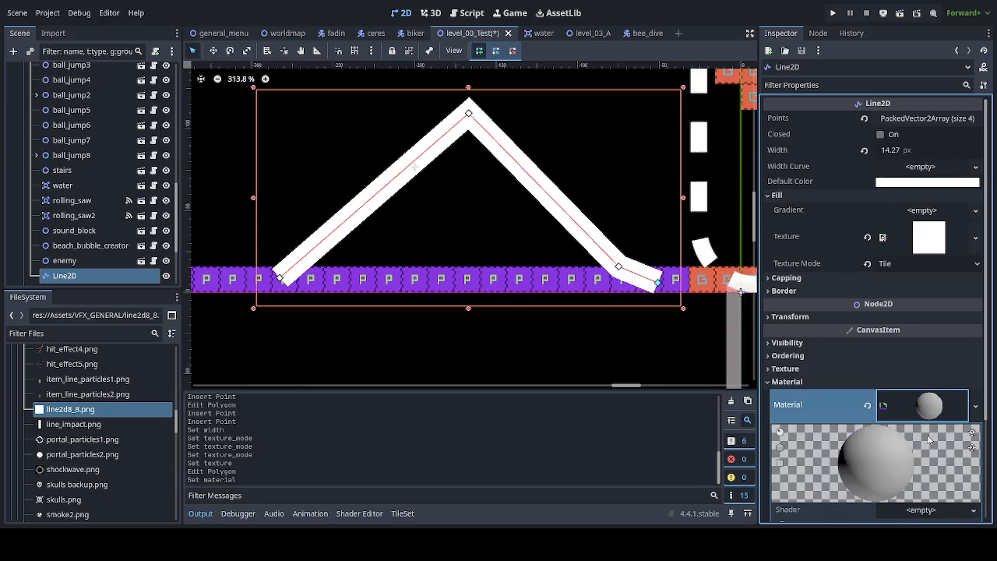
{"action": "scroll", "coordinate": [929, 440], "scroll_direction": "down", "scroll_amount": 3}
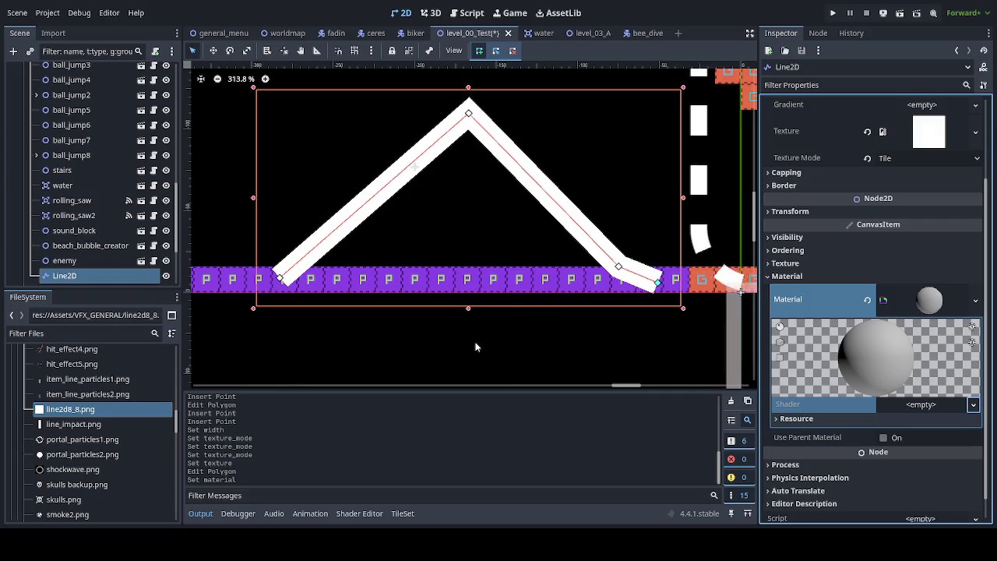
{"action": "left_click", "coordinate": [923, 405]}
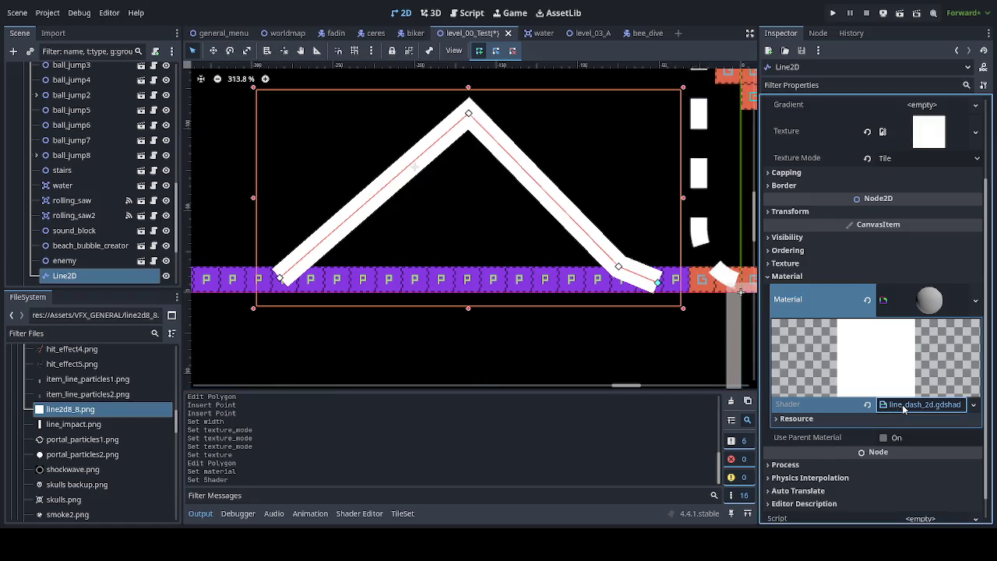
{"action": "left_click", "coordinate": [492, 420]}
{"action": "key", "text": "ctrl+a"}
{"action": "key", "text": "ctrl+v"}
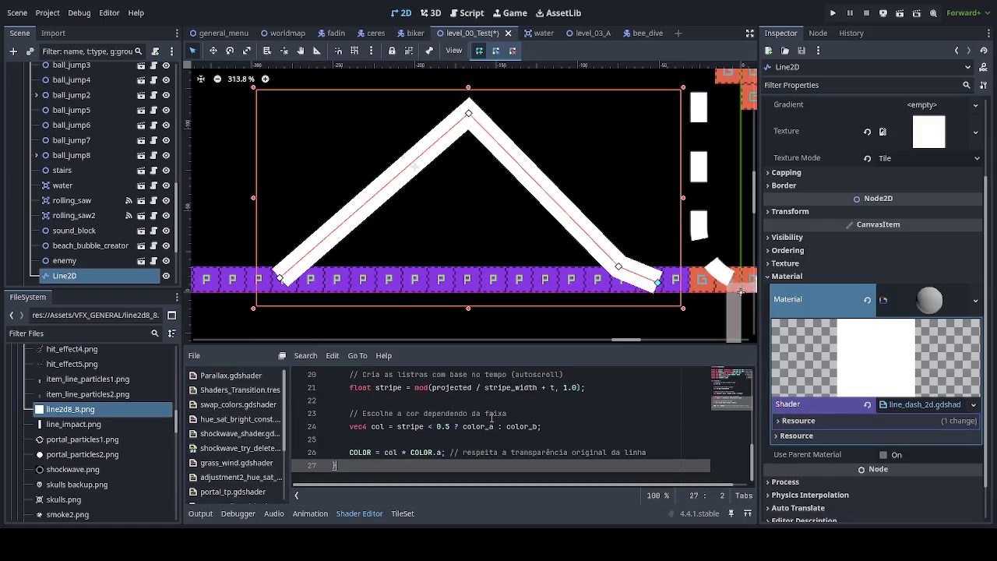
- Save the scene and drag Stripe Width to 0.434 in Shader Parameters
{"action": "key", "text": "ctrl+s"}
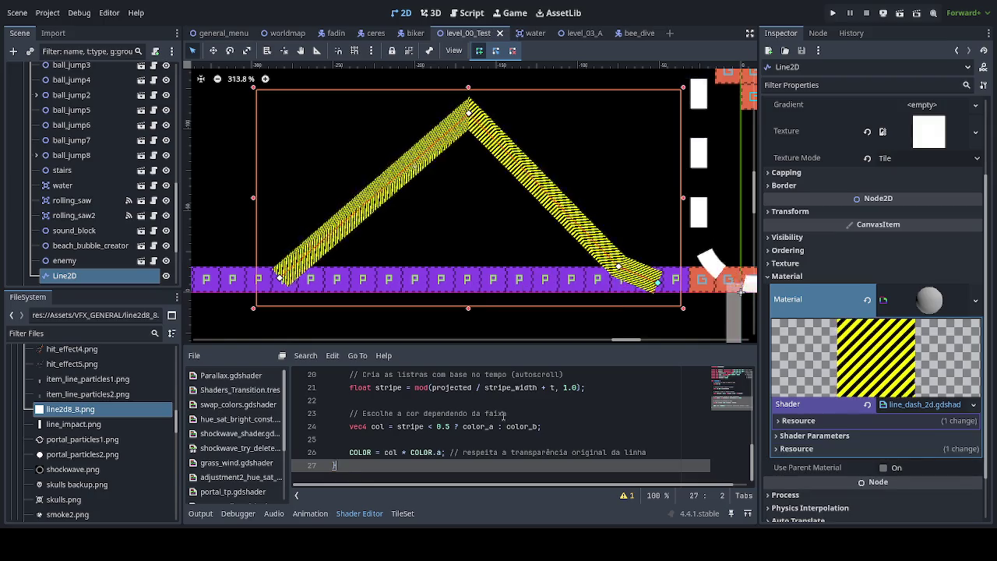
{"action": "scroll", "coordinate": [435, 201], "scroll_direction": "up", "scroll_amount": 3}
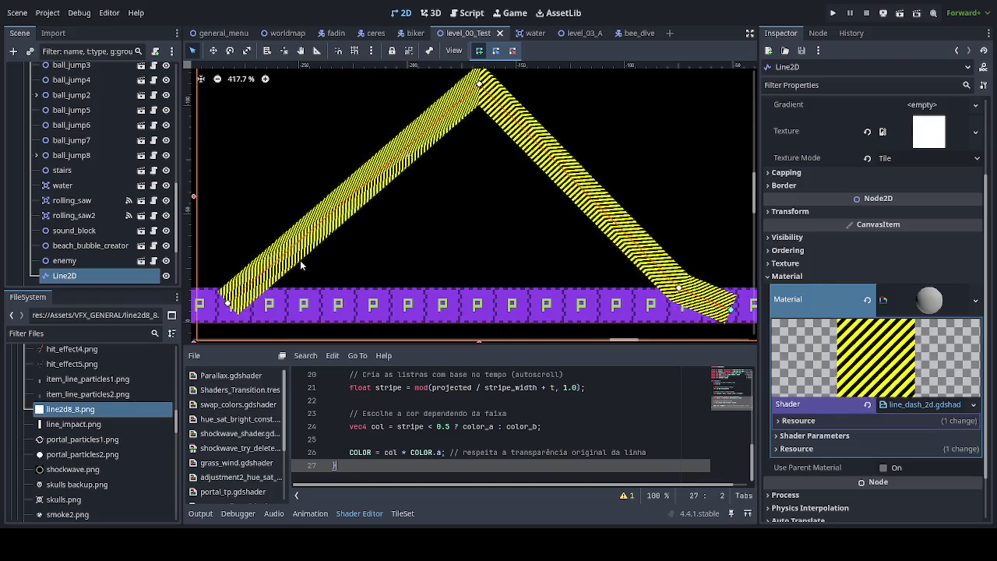
{"action": "left_click", "coordinate": [869, 434]}
{"action": "scroll", "coordinate": [865, 429], "scroll_direction": "down", "scroll_amount": 1}
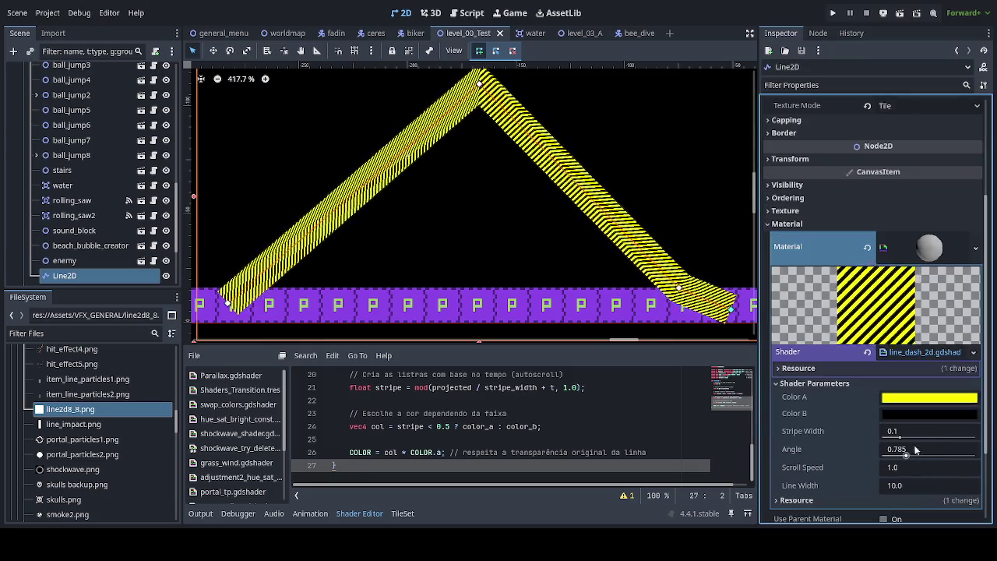
{"action": "left_click_drag", "start_coordinate": [894, 440], "coordinate": [965, 444]}
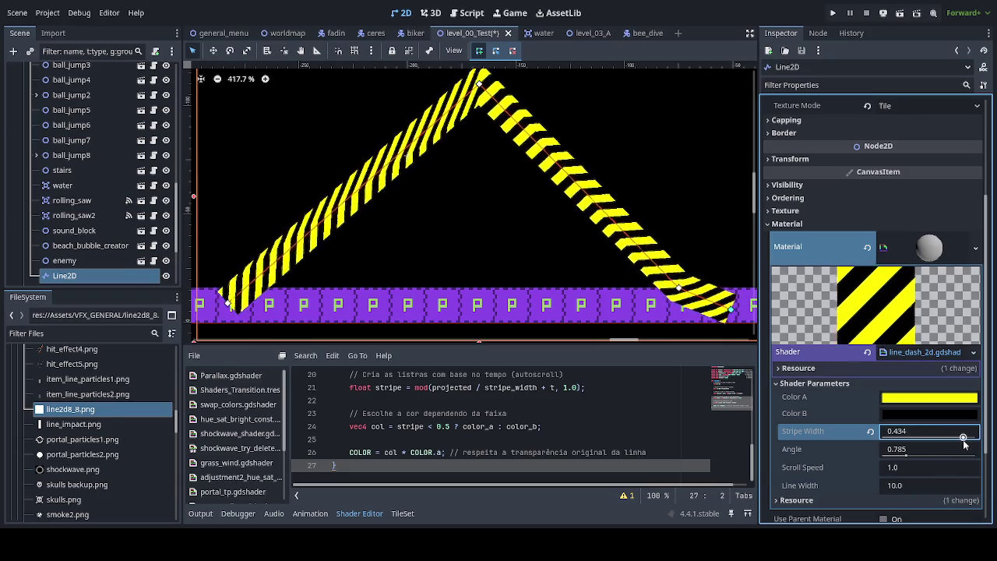
- Set the shader's Line Width to 8 and begin making Color B transparent
{"action": "left_click", "coordinate": [949, 483]}
{"action": "type", "text": "8"}
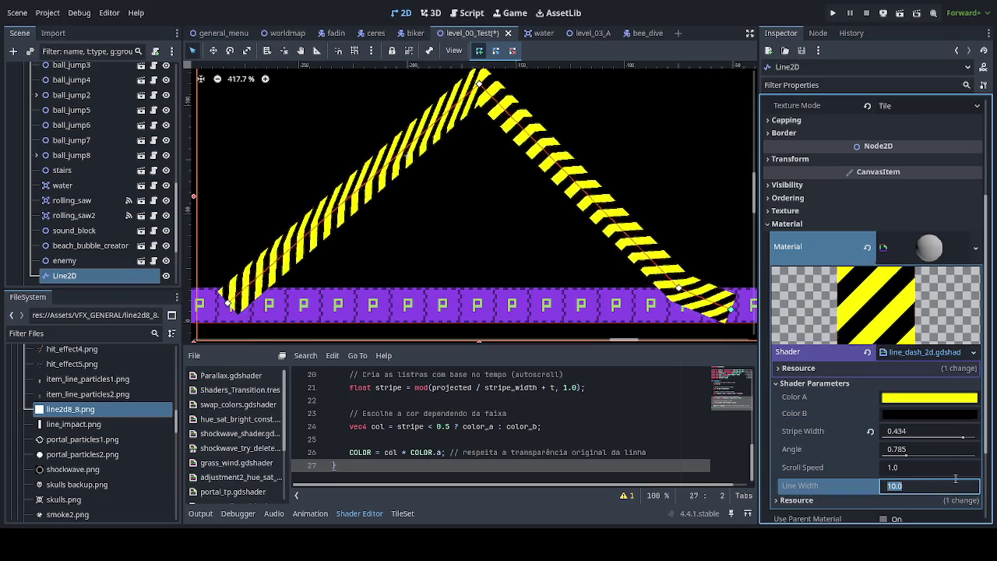
{"action": "key", "text": "Return"}
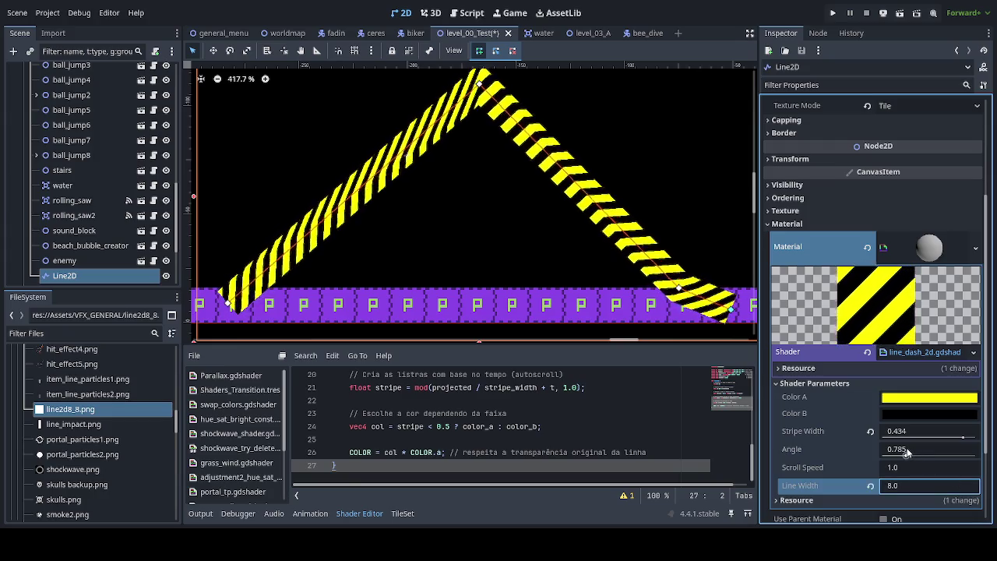
{"action": "left_click", "coordinate": [893, 417]}
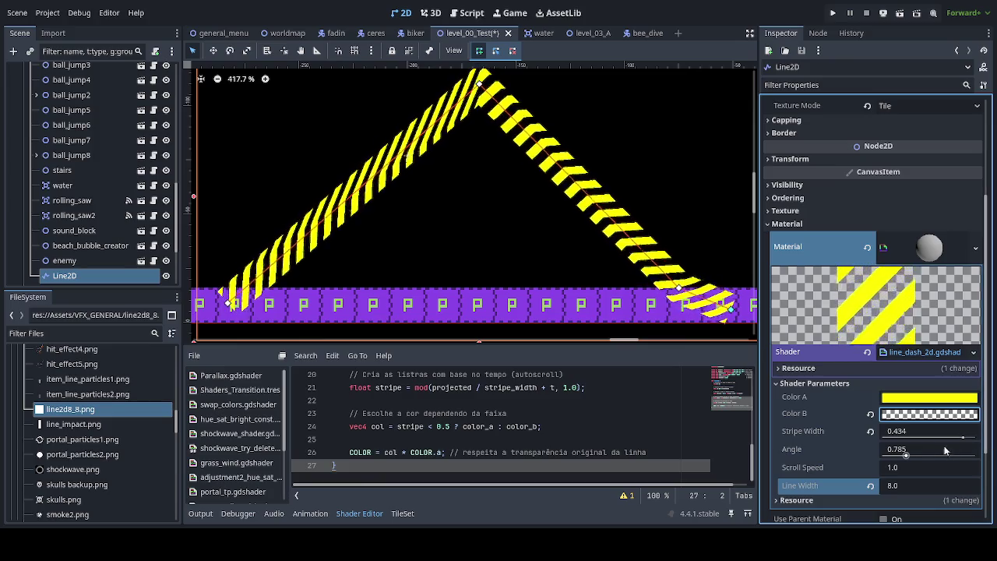
- Set Stripe Width to 0.5, drag the line's points into a zigzag, and raise Angle to 1.627
{"action": "left_click_drag", "start_coordinate": [964, 440], "coordinate": [986, 443]}
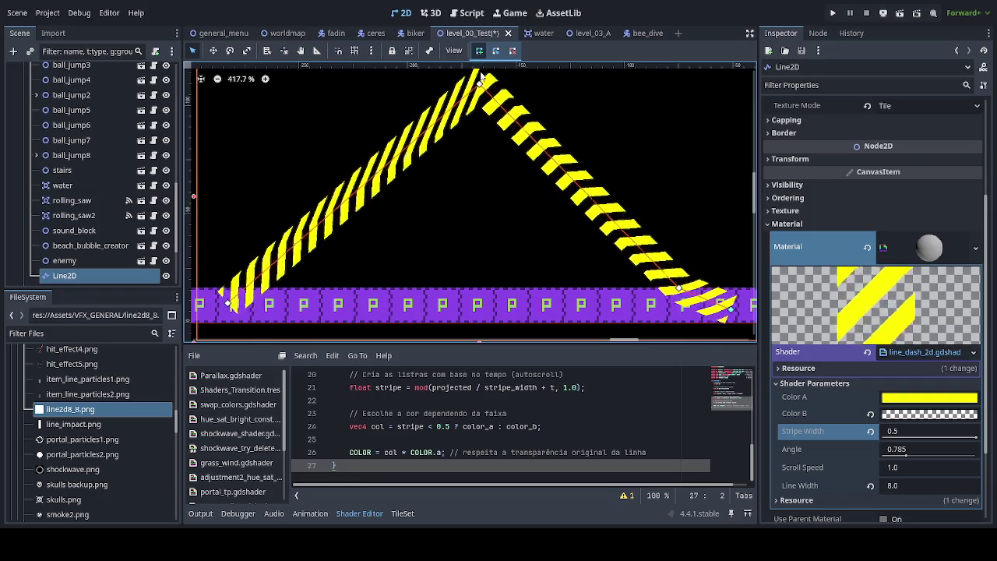
{"action": "mouse_move", "coordinate": [481, 84]}
{"action": "left_mouse_down"}
{"action": "mouse_move", "coordinate": [423, 212]}
{"action": "mouse_move", "coordinate": [414, 281]}
{"action": "mouse_move", "coordinate": [408, 208]}
{"action": "mouse_move", "coordinate": [427, 234]}
{"action": "left_mouse_up"}
{"action": "mouse_move", "coordinate": [237, 297]}
{"action": "left_mouse_down"}
{"action": "mouse_move", "coordinate": [287, 146]}
{"action": "mouse_move", "coordinate": [306, 129]}
{"action": "left_mouse_up"}
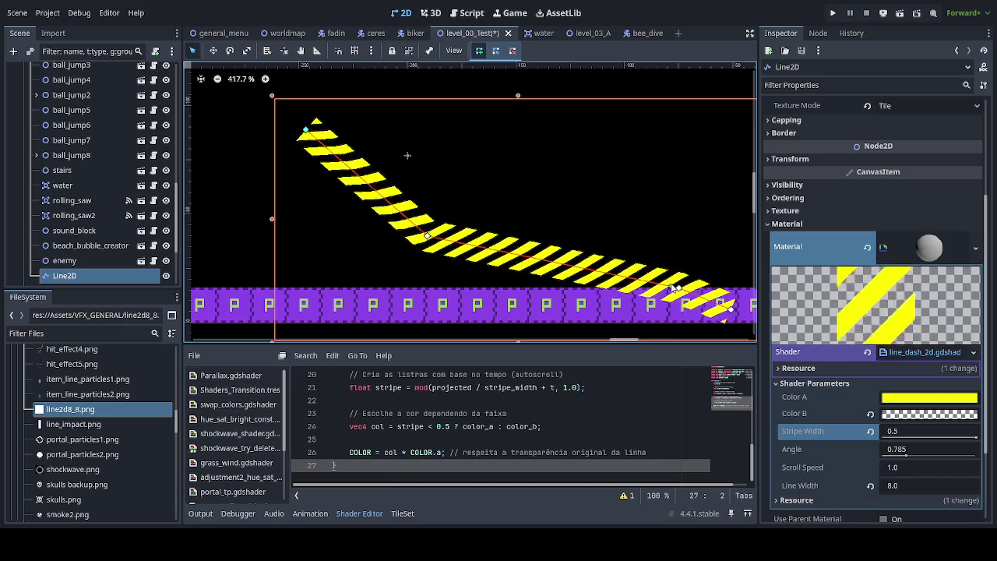
{"action": "mouse_move", "coordinate": [680, 288]}
{"action": "left_mouse_down"}
{"action": "mouse_move", "coordinate": [543, 203]}
{"action": "mouse_move", "coordinate": [543, 189]}
{"action": "left_mouse_up"}
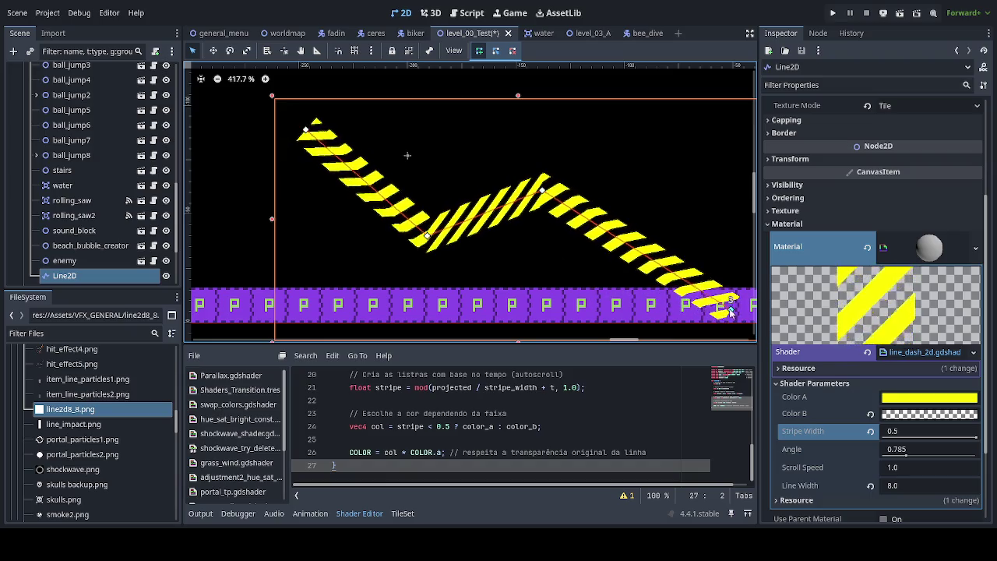
{"action": "mouse_move", "coordinate": [730, 309]}
{"action": "left_mouse_down"}
{"action": "mouse_move", "coordinate": [635, 176]}
{"action": "mouse_move", "coordinate": [654, 187]}
{"action": "mouse_move", "coordinate": [658, 216]}
{"action": "left_mouse_up"}
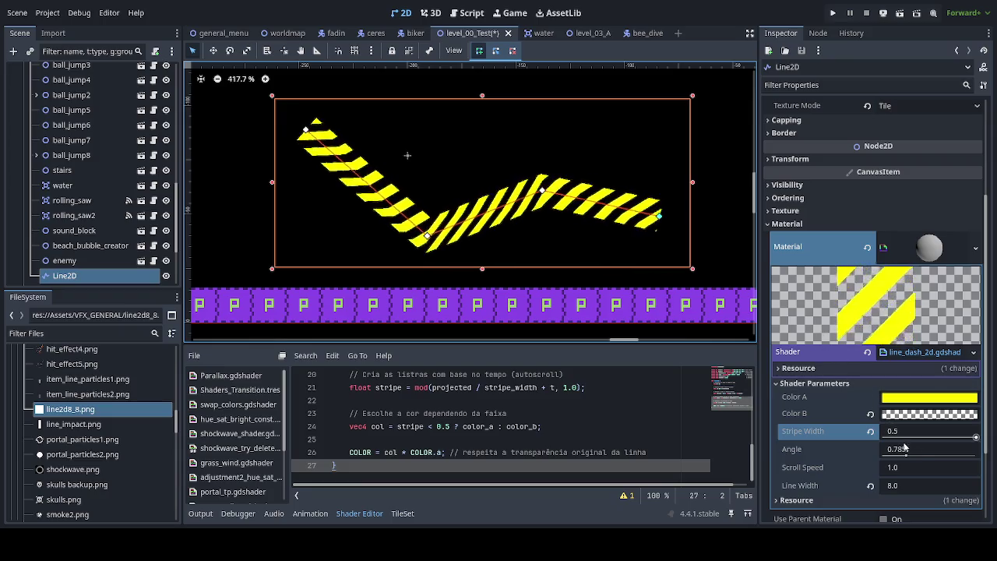
{"action": "left_click_drag", "start_coordinate": [906, 457], "coordinate": [929, 465]}
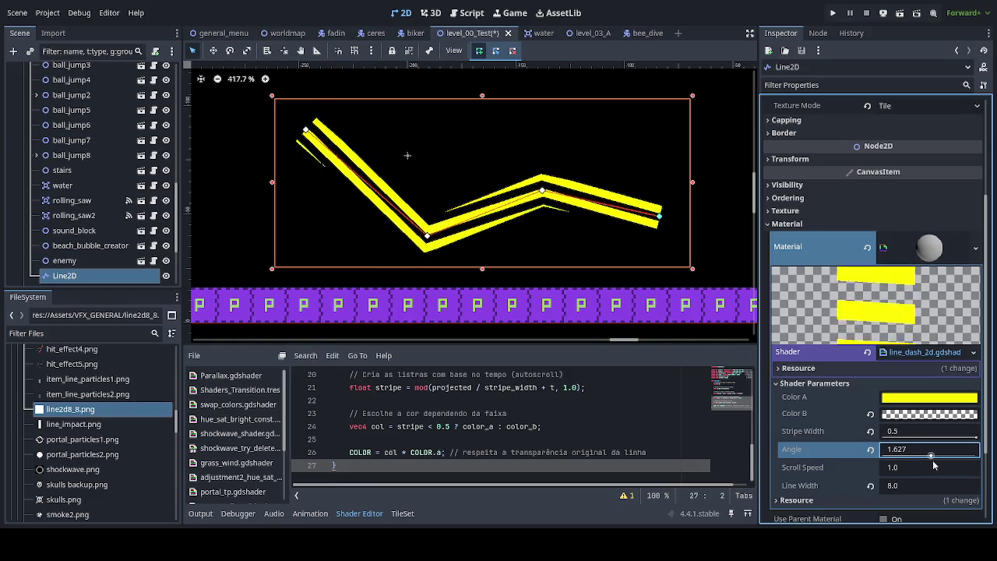
- Try stripe angles 1, 1.6, 2 and 3.14, then settle the Angle at 0.0
{"action": "left_click", "coordinate": [907, 449]}
{"action": "type", "text": "1"}
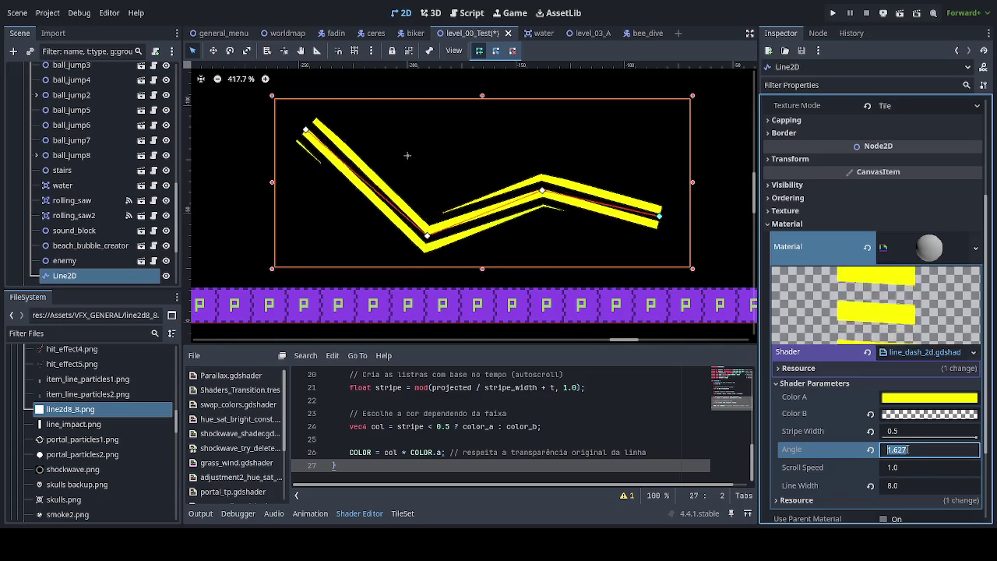
{"action": "key", "text": "Return"}
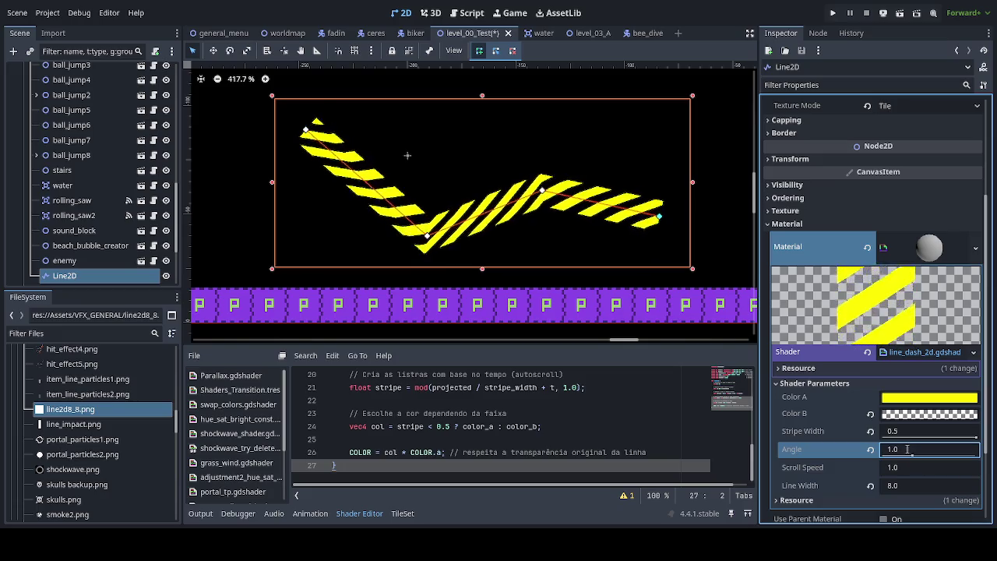
{"action": "type", "text": "1.6"}
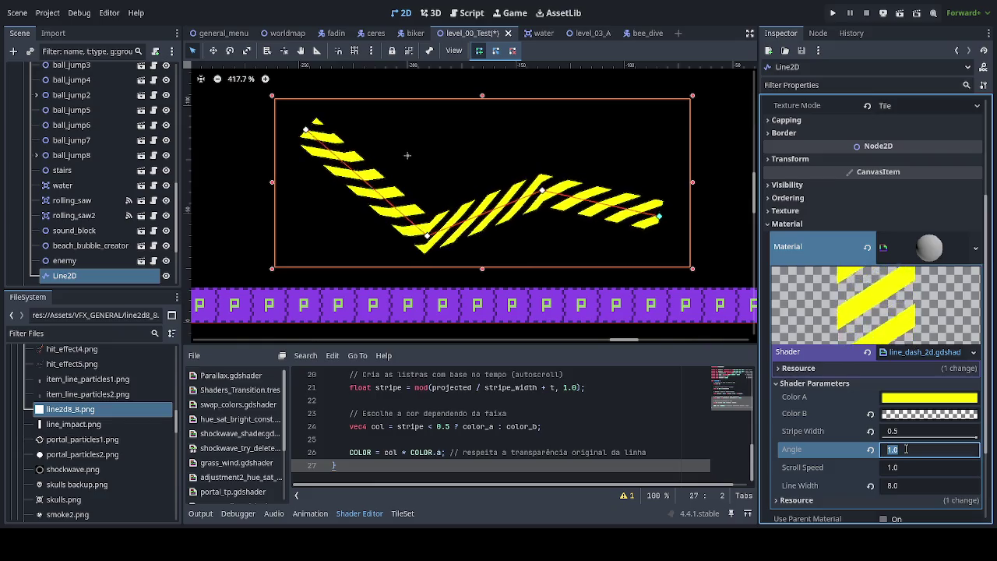
{"action": "key", "text": "Return"}
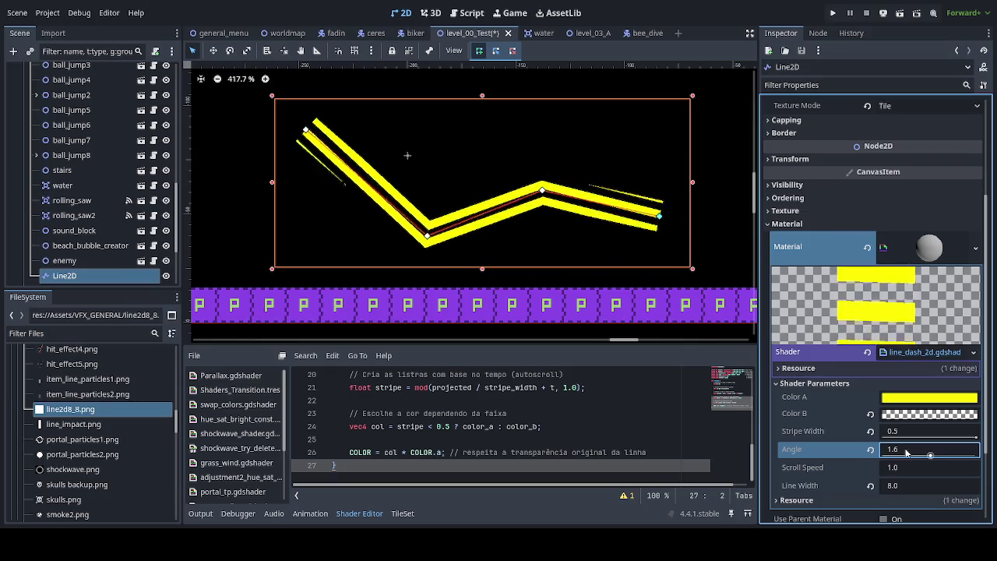
{"action": "left_click", "coordinate": [907, 451]}
{"action": "key", "text": "Return"}
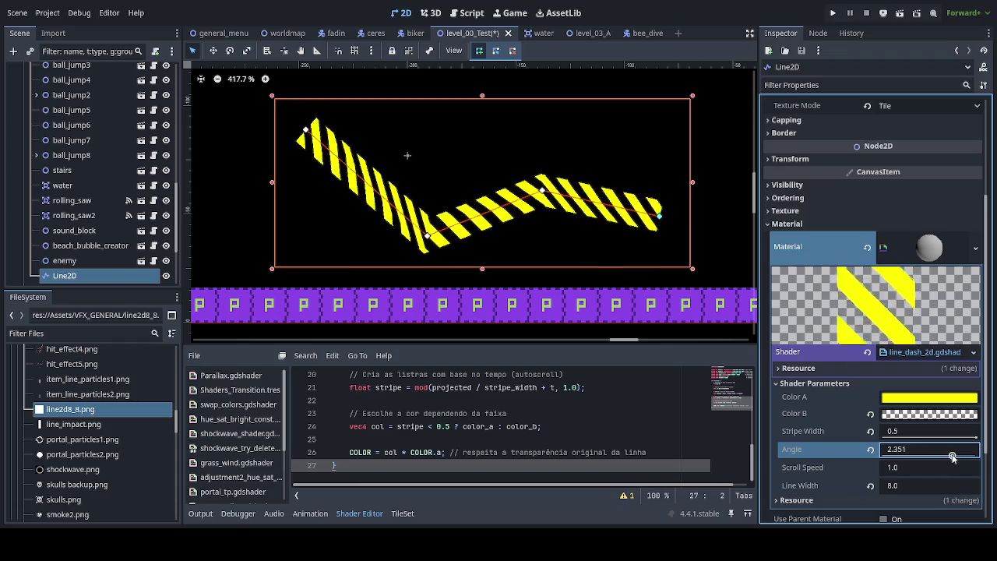
{"action": "left_click_drag", "start_coordinate": [962, 459], "coordinate": [977, 464]}
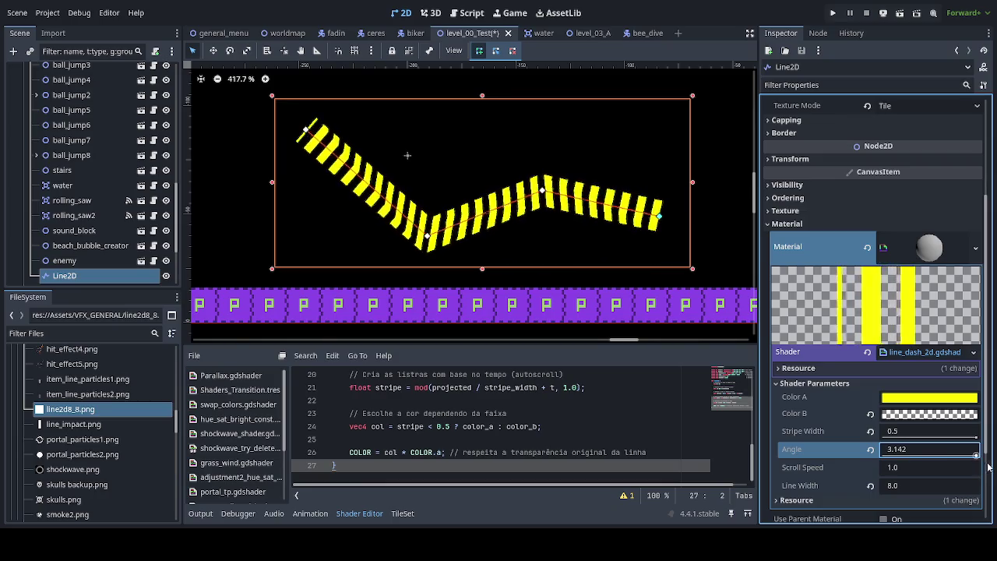
{"action": "left_click_drag", "start_coordinate": [994, 468], "coordinate": [932, 465]}
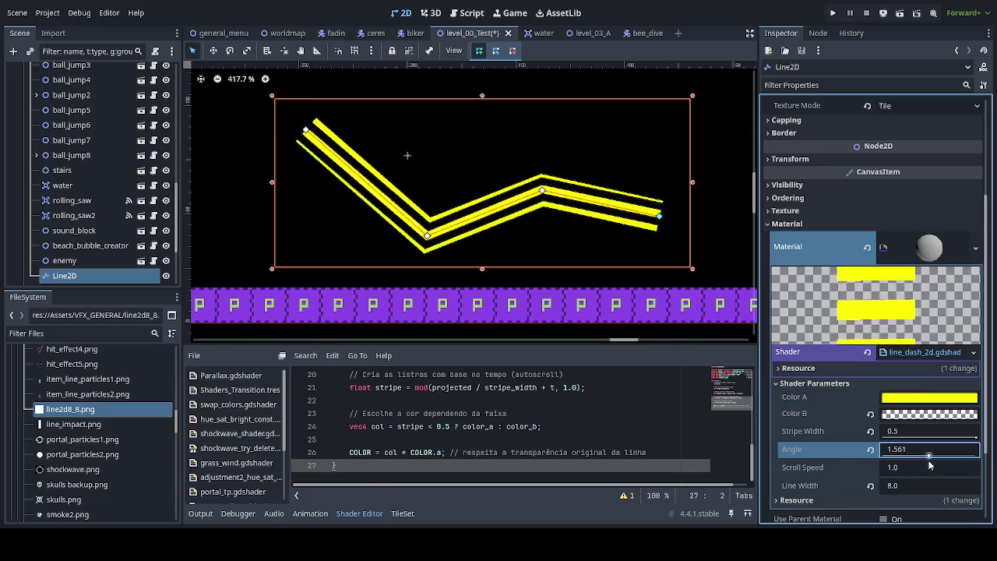
{"action": "left_click_drag", "start_coordinate": [929, 465], "coordinate": [882, 458]}
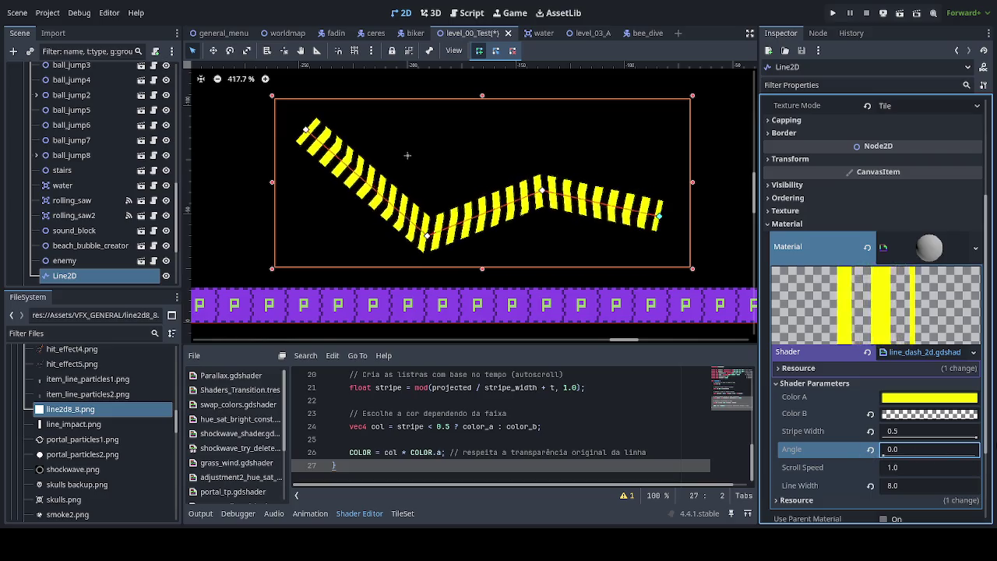
- Test thin stripes and other line widths, then revert Line Width to its default 10.0
{"action": "mouse_move", "coordinate": [978, 441]}
{"action": "left_mouse_down"}
{"action": "mouse_move", "coordinate": [875, 442]}
{"action": "mouse_move", "coordinate": [978, 440]}
{"action": "left_mouse_up"}
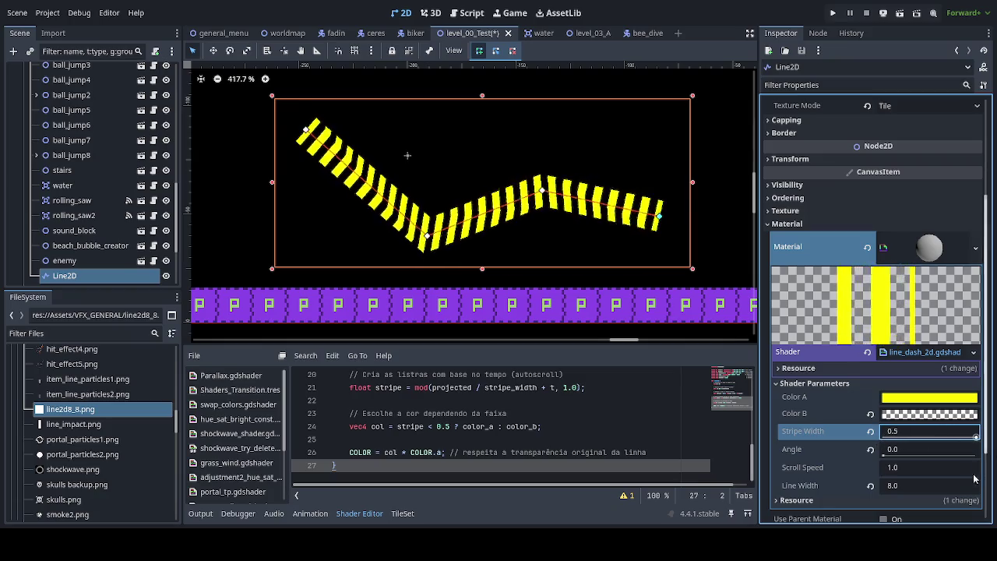
{"action": "left_click_drag", "start_coordinate": [909, 486], "coordinate": [947, 486]}
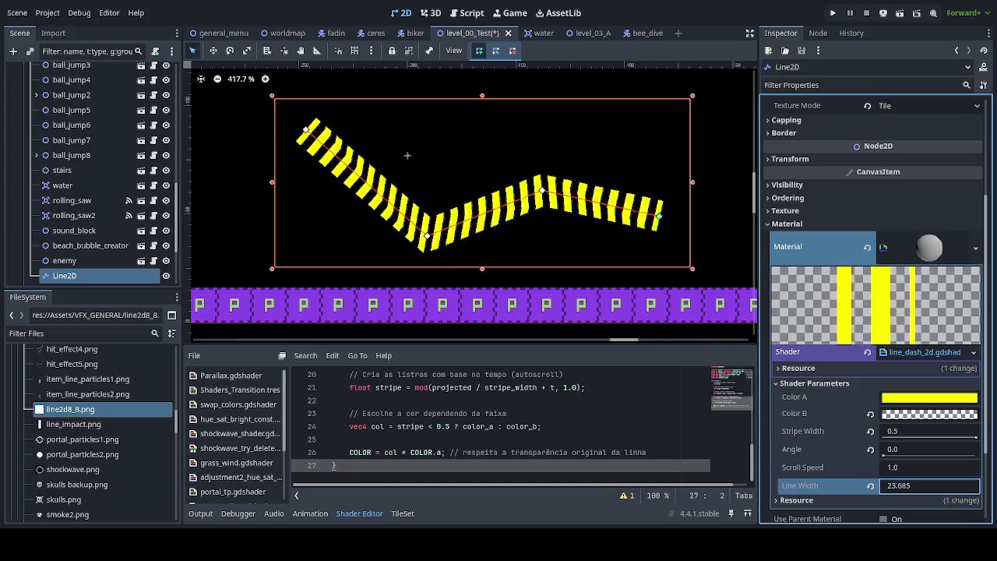
{"action": "left_click_drag", "start_coordinate": [904, 486], "coordinate": [883, 490]}
{"action": "left_click", "coordinate": [871, 485]}
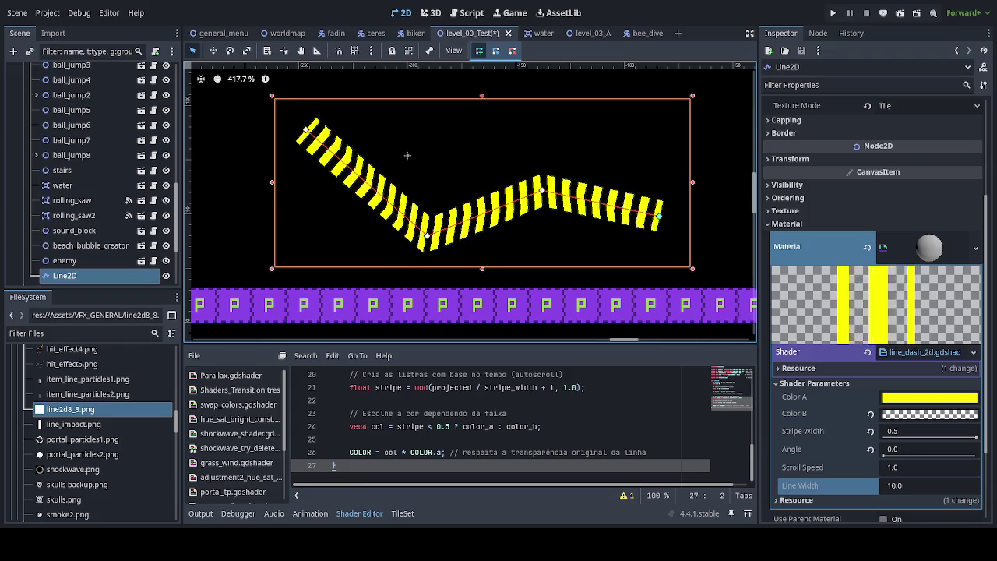
- Replace the dash shader code with the simplified version and save it
{"action": "left_click", "coordinate": [686, 429]}
{"action": "key", "text": "ctrl+a"}
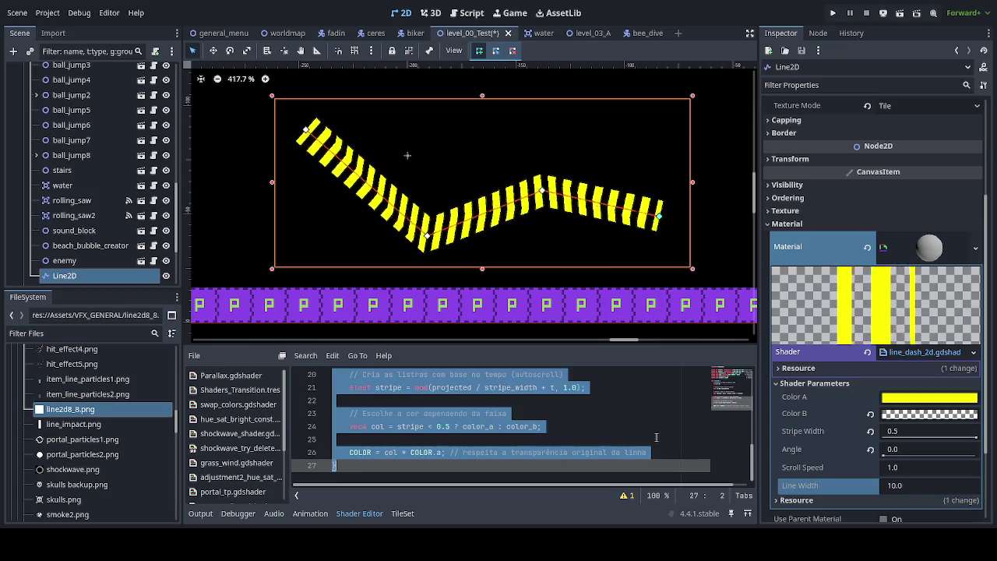
{"action": "key", "text": "ctrl+v"}
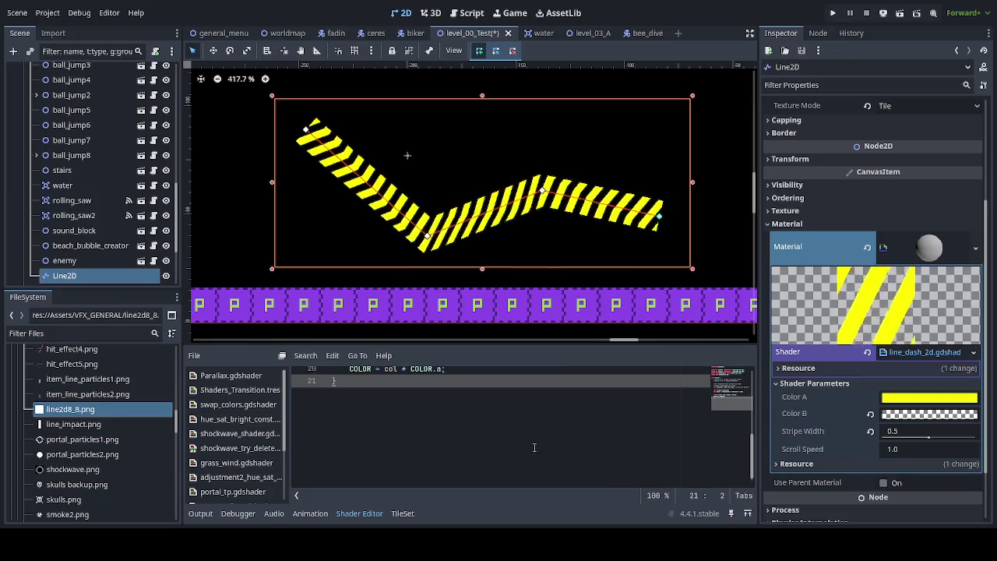
{"action": "key", "text": "ctrl+s"}
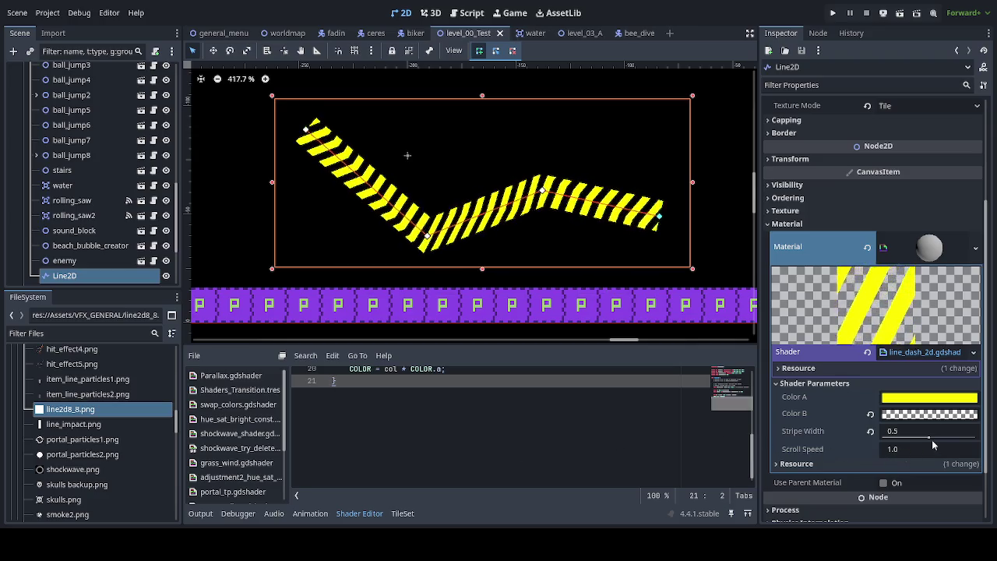
- Set Stripe Width to 1.0 and Scroll Speed to 2.655, then lower the line's first point
{"action": "left_click_drag", "start_coordinate": [929, 438], "coordinate": [986, 445]}
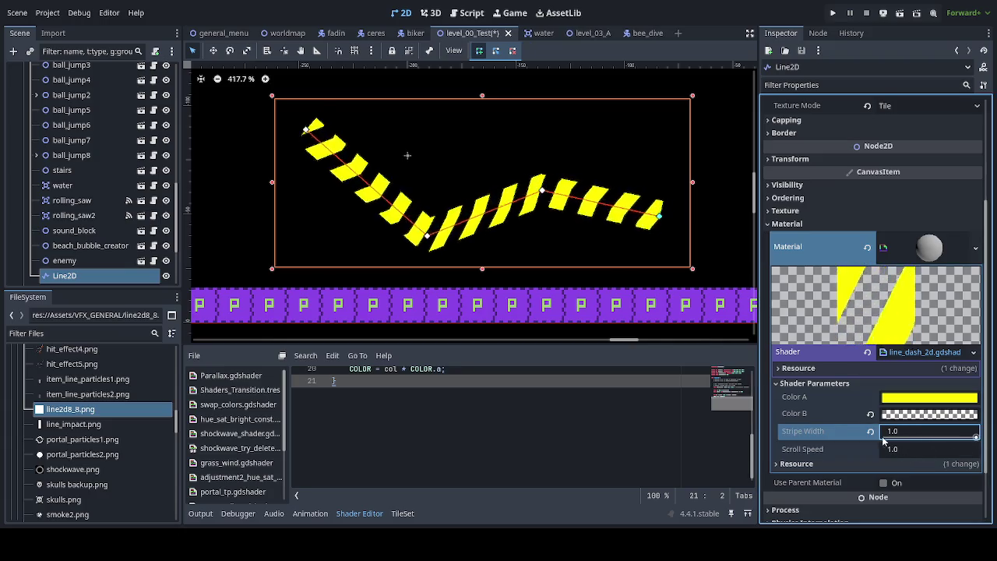
{"action": "left_click_drag", "start_coordinate": [903, 459], "coordinate": [924, 458]}
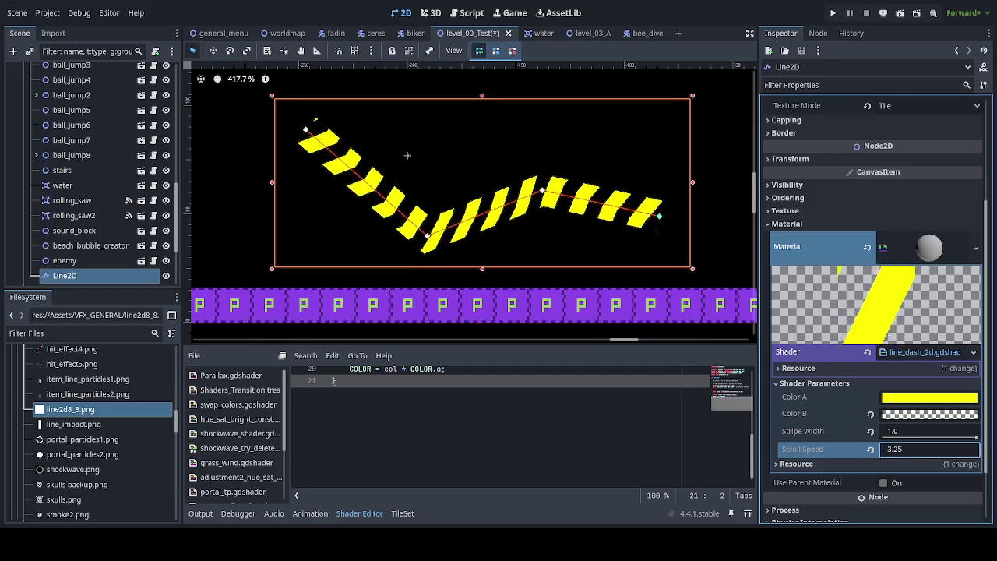
{"action": "left_click_drag", "start_coordinate": [927, 448], "coordinate": [927, 449]}
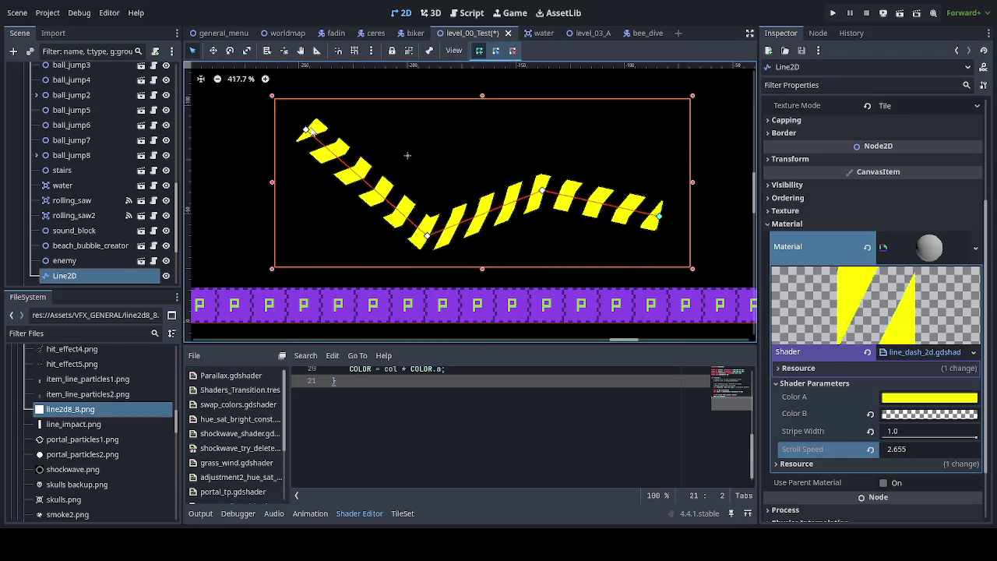
{"action": "mouse_move", "coordinate": [307, 132]}
{"action": "left_mouse_down"}
{"action": "mouse_move", "coordinate": [308, 249]}
{"action": "mouse_move", "coordinate": [417, 294]}
{"action": "mouse_move", "coordinate": [542, 276]}
{"action": "mouse_move", "coordinate": [456, 292]}
{"action": "mouse_move", "coordinate": [370, 280]}
{"action": "left_mouse_up"}
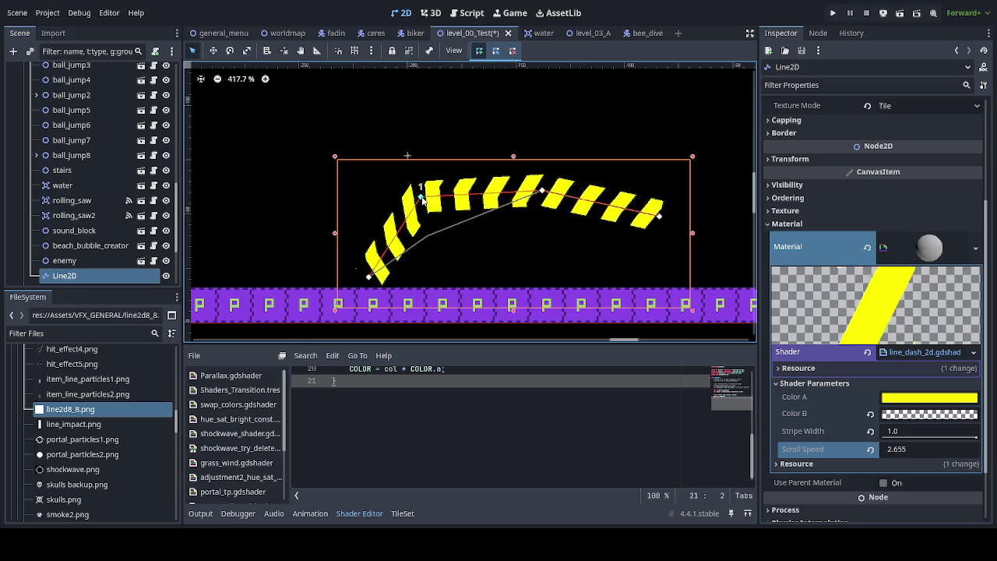
- Move the Line2D's middle point and end point up and left so the line rises then levels off
{"action": "mouse_move", "coordinate": [543, 190]}
{"action": "left_mouse_down"}
{"action": "mouse_move", "coordinate": [517, 109]}
{"action": "mouse_move", "coordinate": [504, 166]}
{"action": "left_mouse_up"}
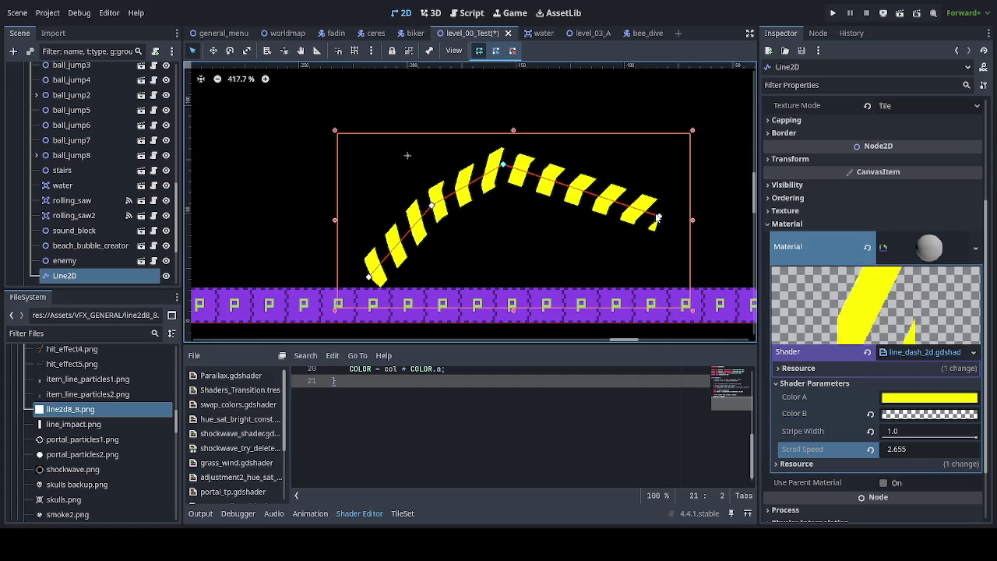
{"action": "mouse_move", "coordinate": [658, 204]}
{"action": "left_mouse_down"}
{"action": "mouse_move", "coordinate": [584, 133]}
{"action": "mouse_move", "coordinate": [517, 93]}
{"action": "mouse_move", "coordinate": [590, 117]}
{"action": "mouse_move", "coordinate": [602, 167]}
{"action": "left_mouse_up"}
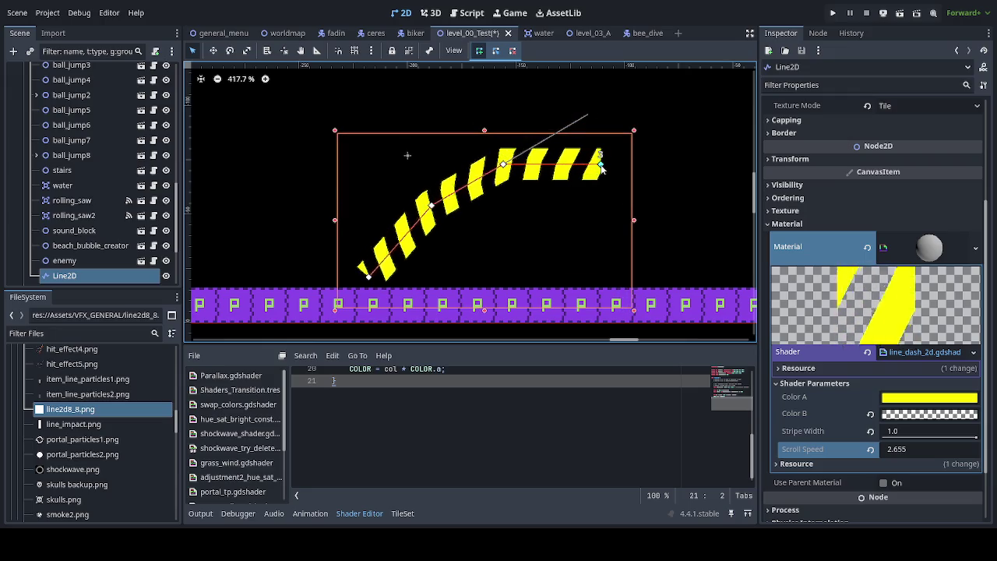
{"action": "mouse_move", "coordinate": [602, 167]}
{"action": "left_mouse_down"}
{"action": "mouse_move", "coordinate": [505, 170]}
{"action": "mouse_move", "coordinate": [592, 166]}
{"action": "left_mouse_up"}
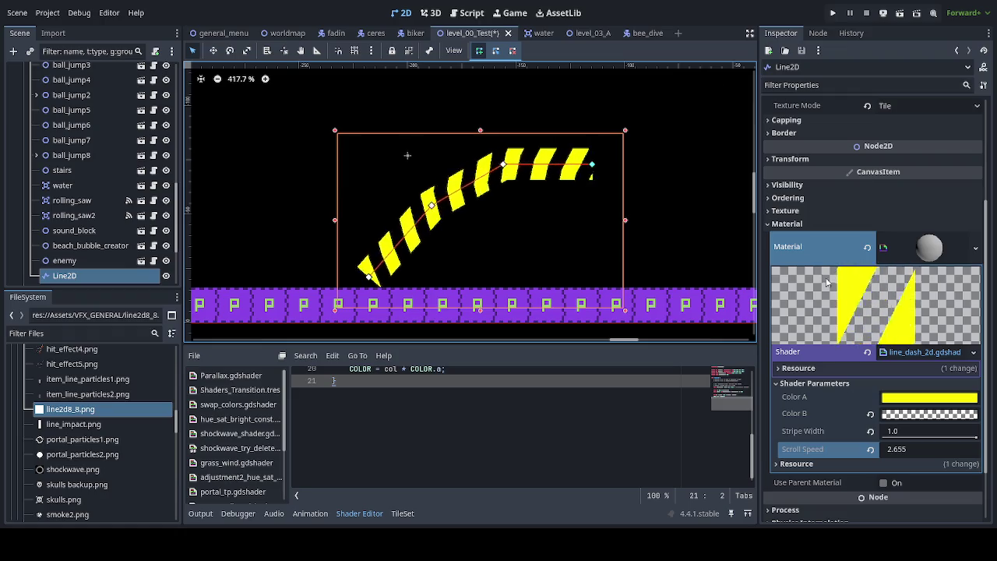
- Reduce the Line2D width to about 3.555 px and review the Stripe Width shader parameter
{"action": "scroll", "coordinate": [848, 290], "scroll_direction": "up", "scroll_amount": 3}
{"action": "mouse_move", "coordinate": [893, 150]}
{"action": "left_mouse_down"}
{"action": "mouse_move", "coordinate": [935, 150]}
{"action": "mouse_move", "coordinate": [865, 150]}
{"action": "mouse_move", "coordinate": [905, 153]}
{"action": "left_mouse_up"}
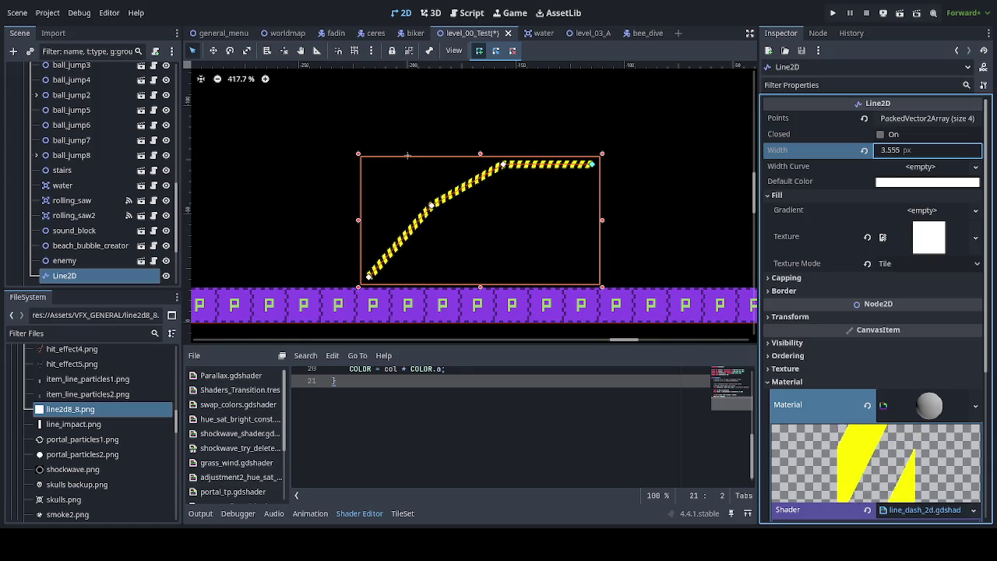
{"action": "scroll", "coordinate": [912, 312], "scroll_direction": "down", "scroll_amount": 3}
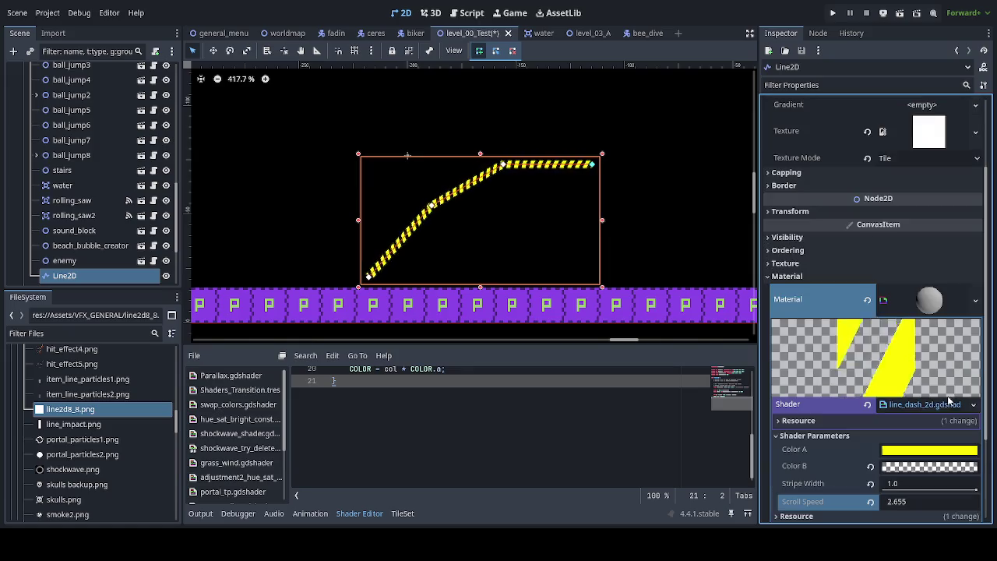
{"action": "scroll", "coordinate": [920, 407], "scroll_direction": "down", "scroll_amount": 3}
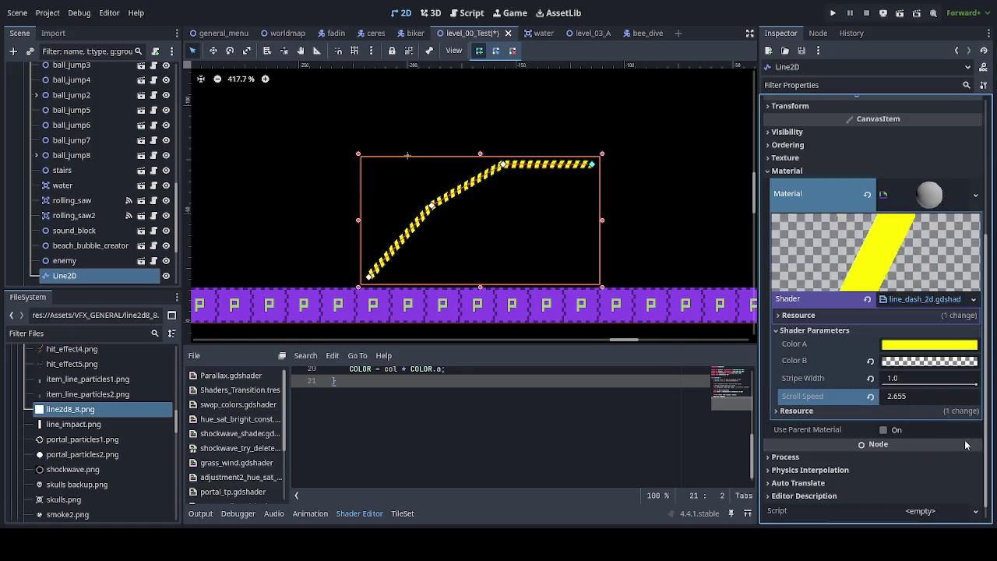
{"action": "mouse_move", "coordinate": [974, 385]}
{"action": "left_mouse_down"}
{"action": "mouse_move", "coordinate": [844, 381]}
{"action": "mouse_move", "coordinate": [977, 384]}
{"action": "left_mouse_up"}
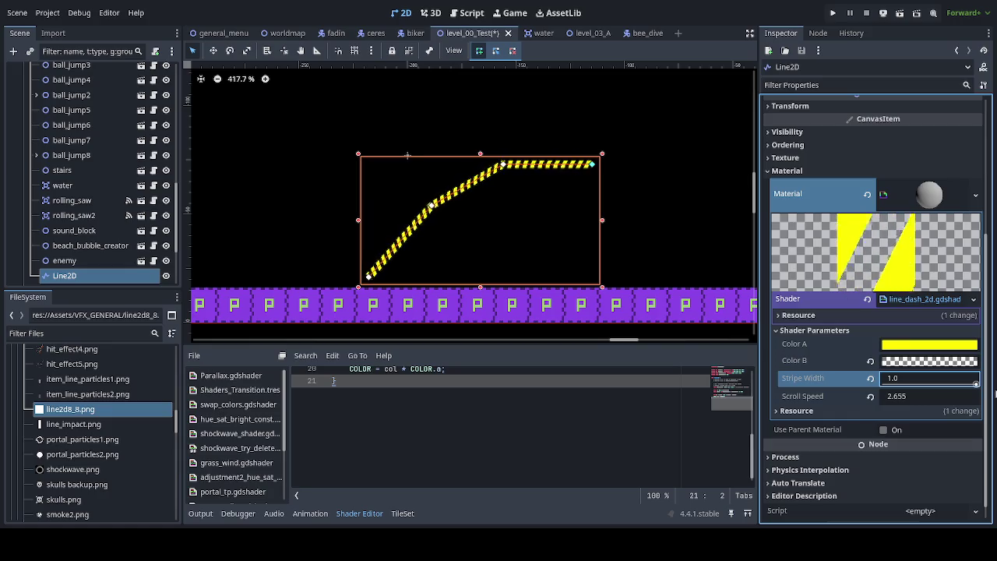
{"action": "scroll", "coordinate": [503, 421], "scroll_direction": "up", "scroll_amount": 7}
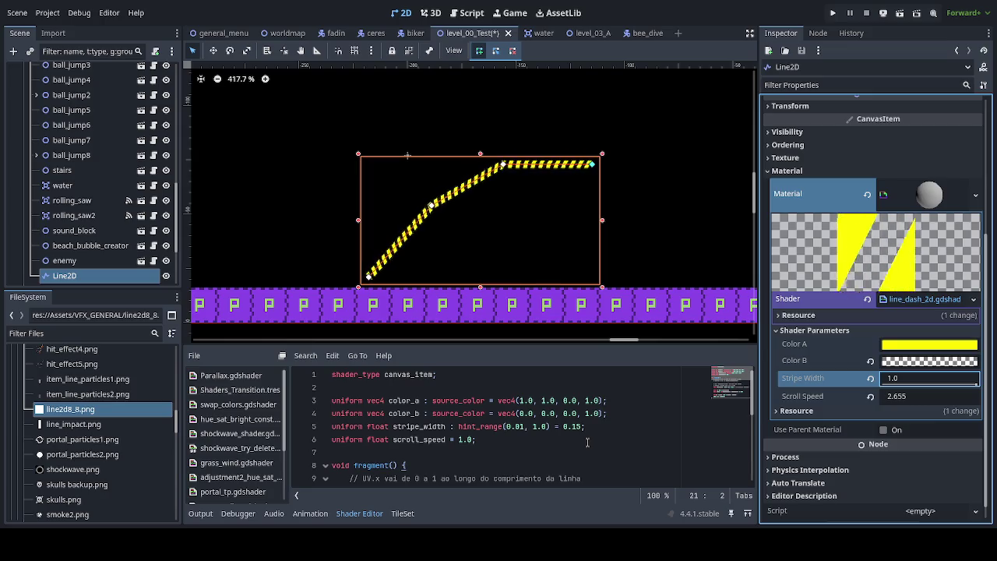
- Raise the stripe width hint_range maximum to 8.0, save, and set Stripe Width to 4.616
{"action": "left_click", "coordinate": [534, 427]}
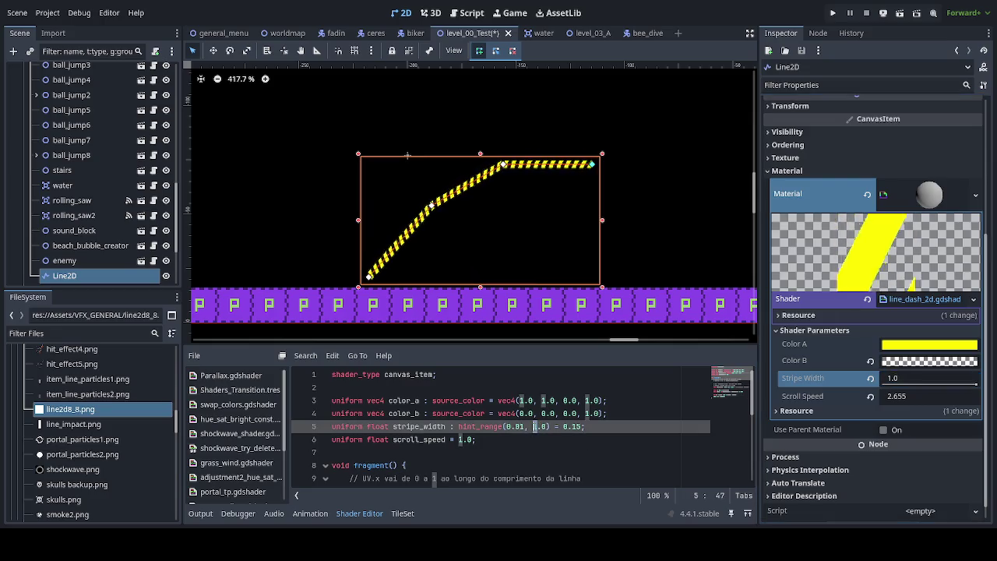
{"action": "type", "text": "8"}
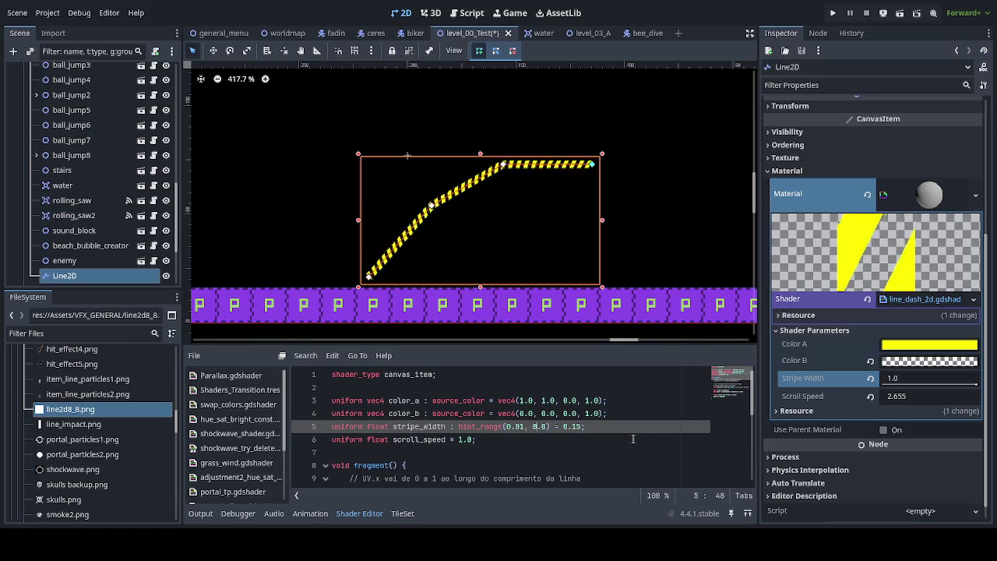
{"action": "left_click", "coordinate": [612, 434]}
{"action": "key", "text": "ctrl+s"}
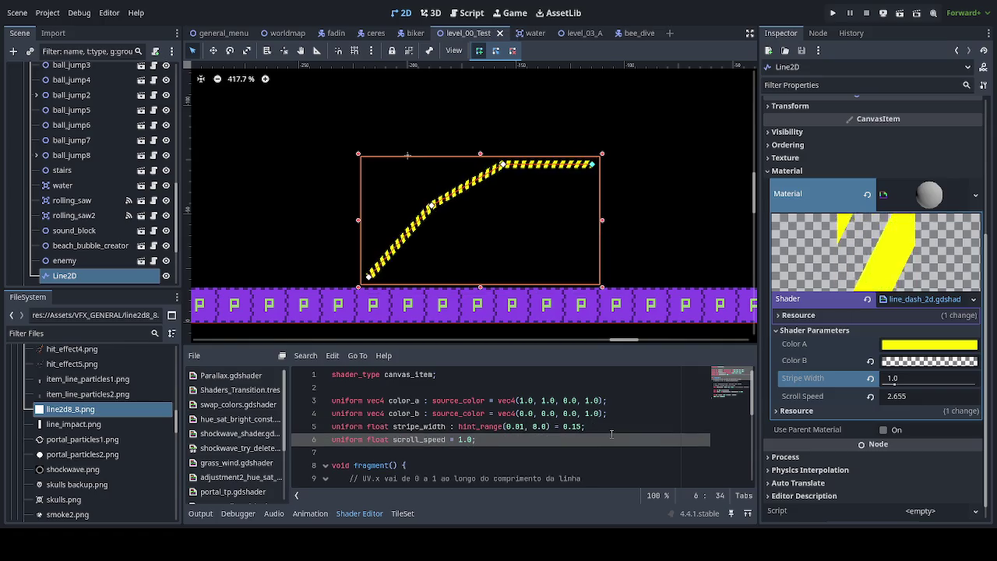
{"action": "mouse_move", "coordinate": [894, 379]}
{"action": "left_mouse_down"}
{"action": "mouse_move", "coordinate": [948, 384]}
{"action": "mouse_move", "coordinate": [937, 384]}
{"action": "left_mouse_up"}
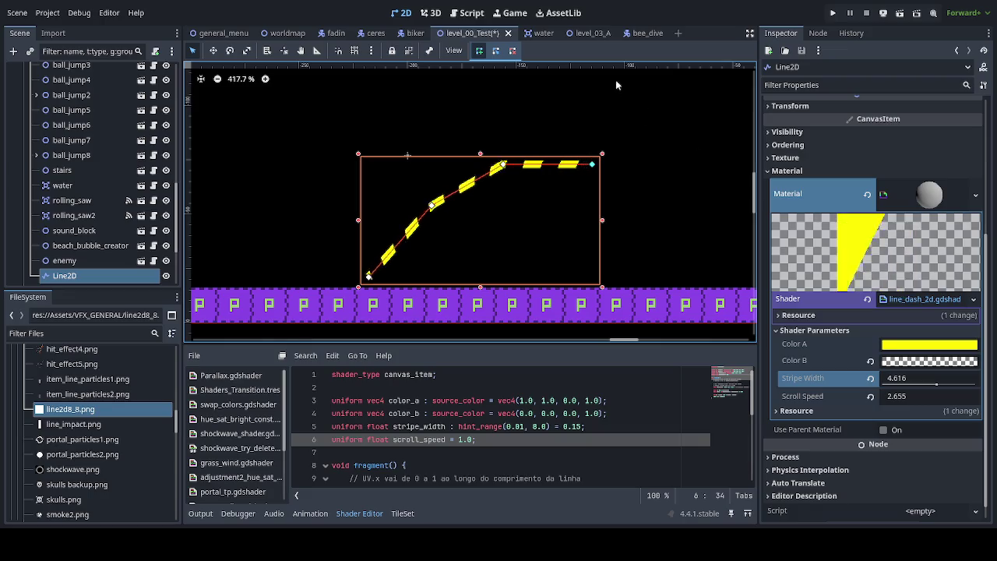
- Add four new points to the Line2D, winding the path up toward the upper right
{"action": "left_click", "coordinate": [455, 265]}
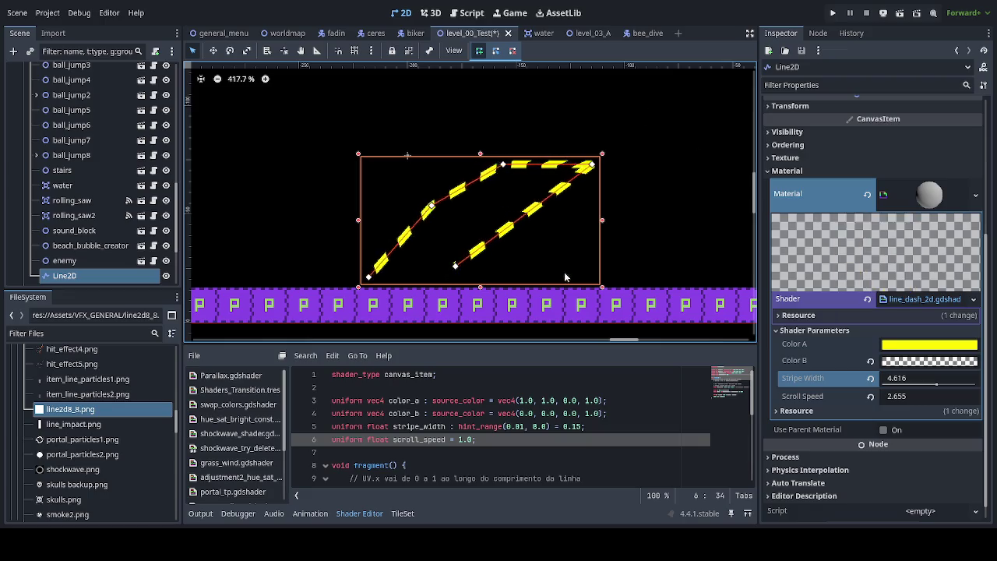
{"action": "mouse_move", "coordinate": [455, 265]}
{"action": "left_mouse_down"}
{"action": "mouse_move", "coordinate": [472, 252]}
{"action": "mouse_move", "coordinate": [579, 243]}
{"action": "mouse_move", "coordinate": [485, 252]}
{"action": "mouse_move", "coordinate": [493, 280]}
{"action": "mouse_move", "coordinate": [483, 284]}
{"action": "mouse_move", "coordinate": [517, 270]}
{"action": "mouse_move", "coordinate": [613, 287]}
{"action": "mouse_move", "coordinate": [656, 268]}
{"action": "left_mouse_up"}
{"action": "left_click", "coordinate": [555, 246]}
{"action": "left_click", "coordinate": [646, 208]}
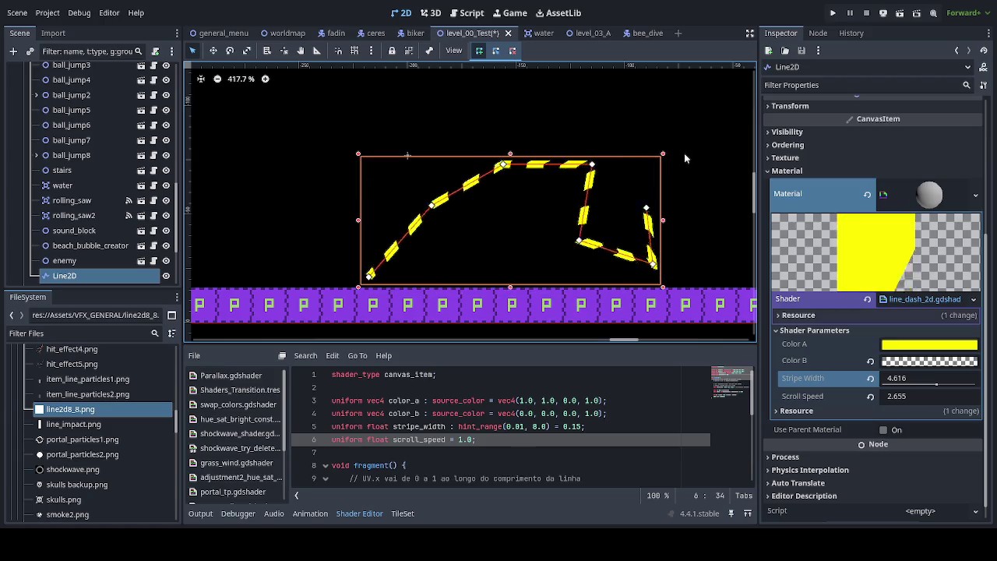
{"action": "mouse_move", "coordinate": [646, 208]}
{"action": "left_mouse_down"}
{"action": "mouse_move", "coordinate": [678, 160]}
{"action": "mouse_move", "coordinate": [702, 162]}
{"action": "left_mouse_up"}
{"action": "left_click", "coordinate": [639, 113]}
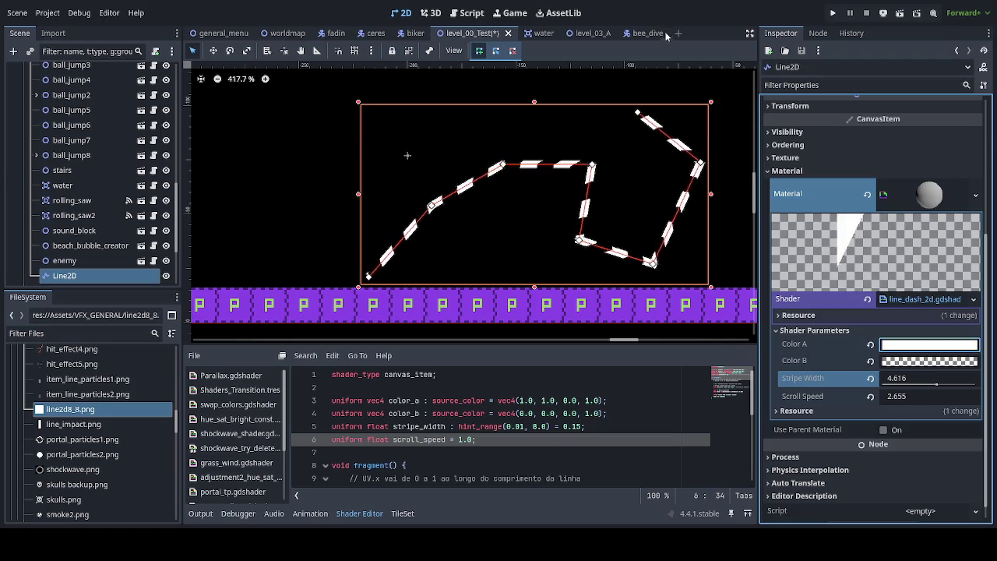
- Save the level_00_Test scene with Ctrl+S
{"action": "key", "text": "ctrl+s"}
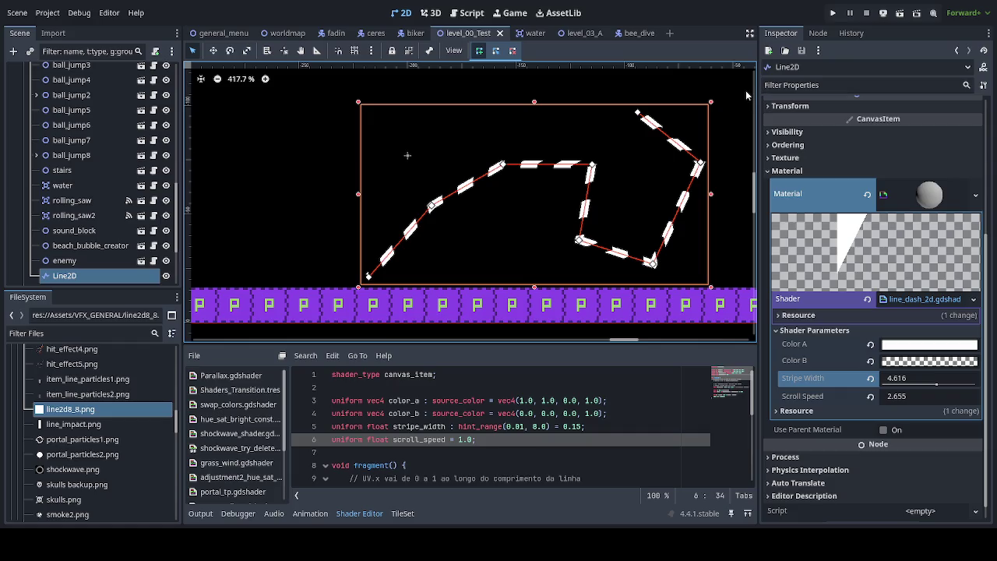
{"action": "key", "text": "ctrl+s"}
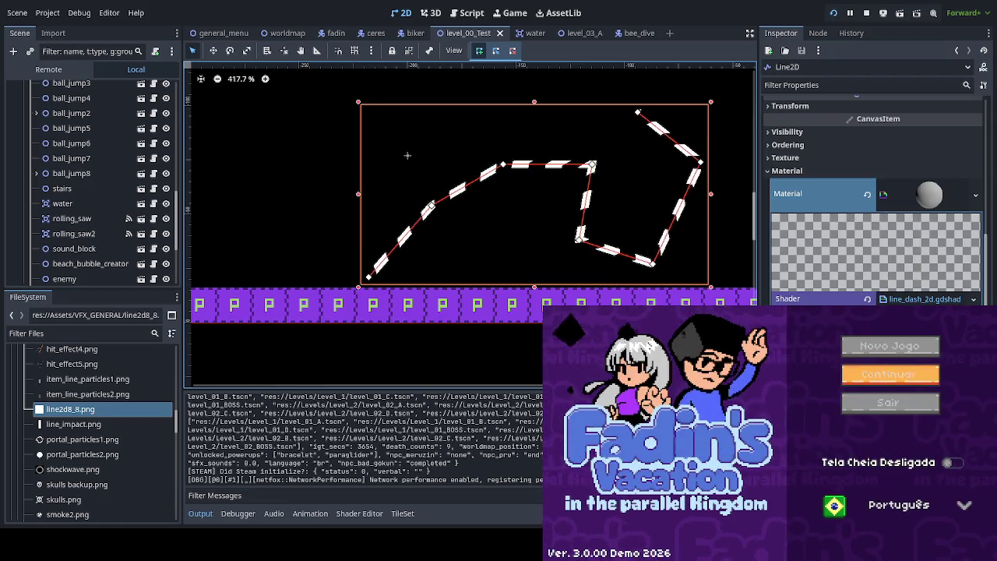
- Choose Continuar on the game's title menu, then enter TEST_LEVEL from the world map
{"action": "key", "text": "Return"}
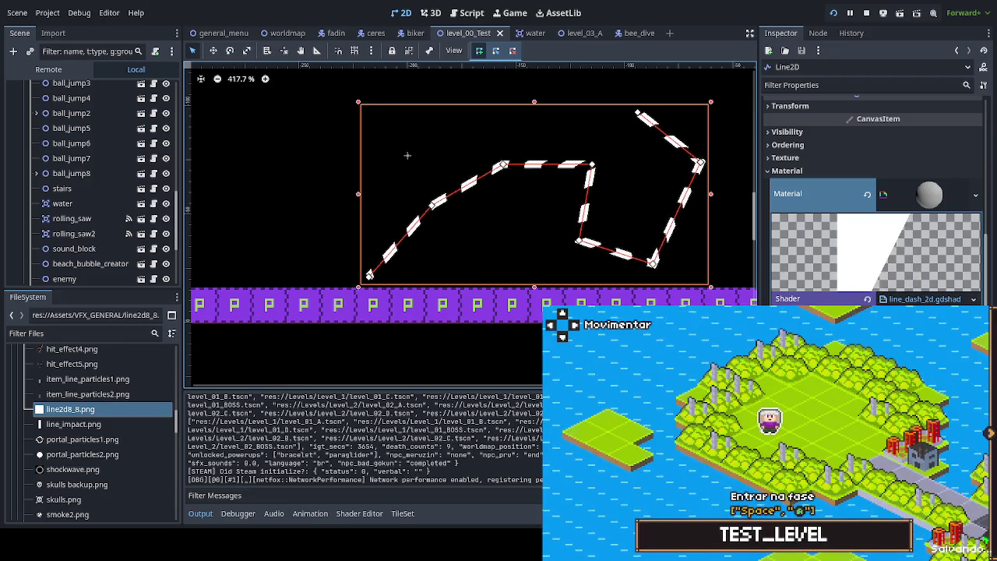
{"action": "key", "text": "space"}
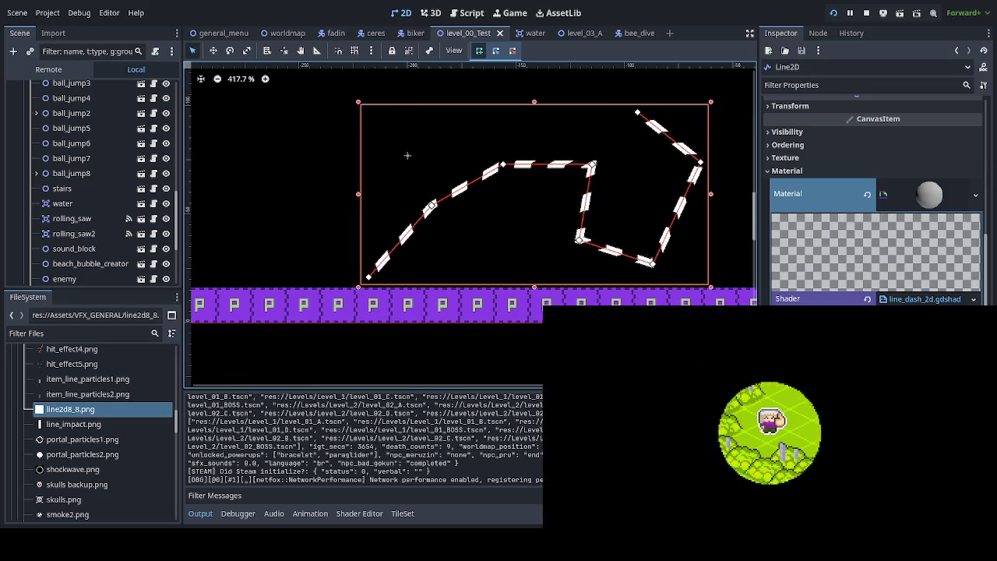